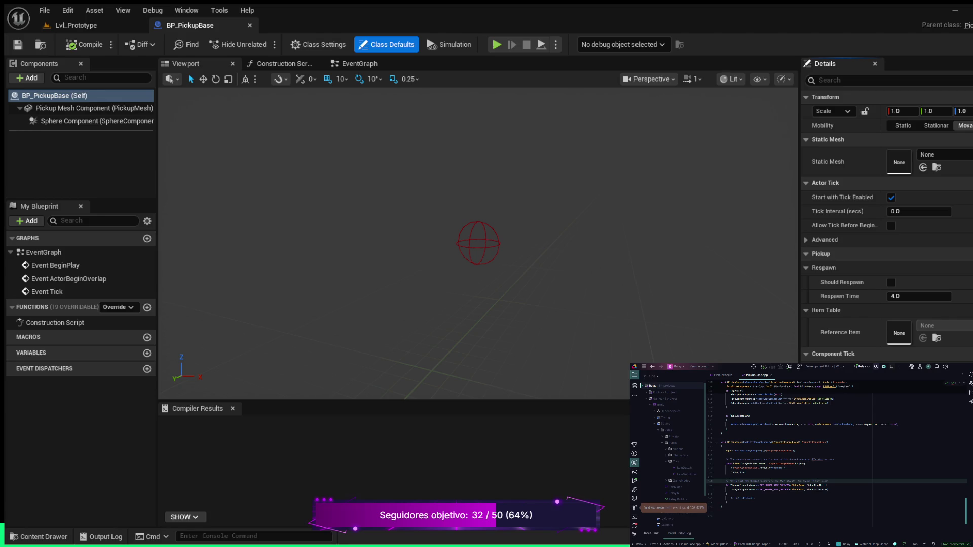
Select the Sphere Component in BP_PickupBase to inspect its properties
{"action": "left_click", "coordinate": [96, 121]}
Switch to Lvl_Prototype, select the placed BP_PickupBase actor and zoom in on it
{"action": "left_click", "coordinate": [76, 25]}
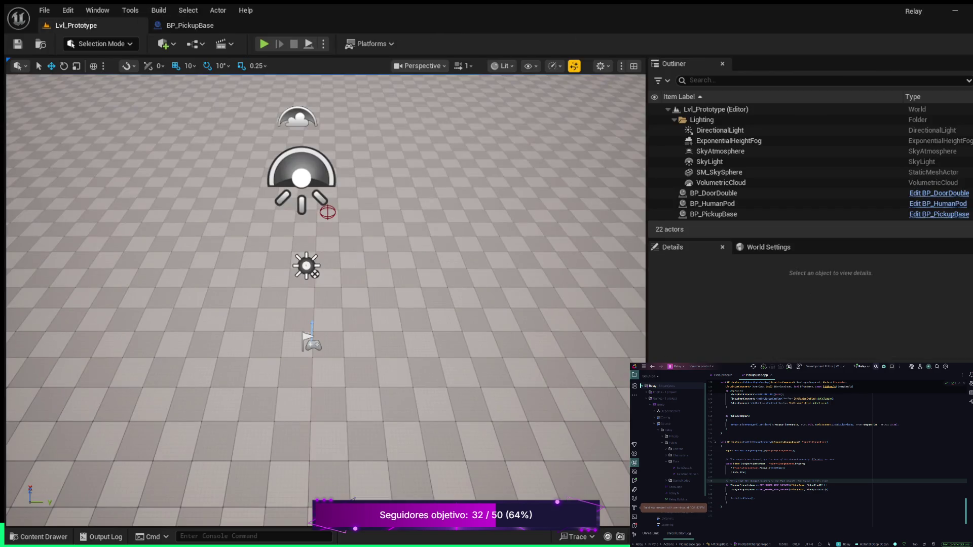
{"action": "scroll", "coordinate": [325, 304], "scroll_direction": "up", "scroll_amount": 3}
{"action": "left_click", "coordinate": [324, 305]}
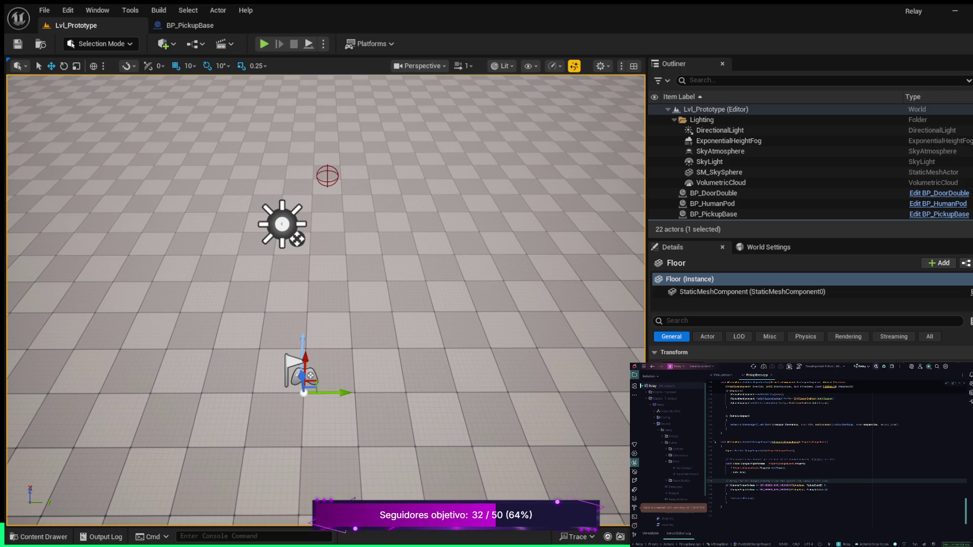
{"action": "mouse_move", "coordinate": [325, 305]}
{"action": "left_mouse_down"}
{"action": "mouse_move", "coordinate": [355, 299]}
{"action": "mouse_move", "coordinate": [368, 226]}
{"action": "left_mouse_up"}
{"action": "left_click", "coordinate": [349, 324]}
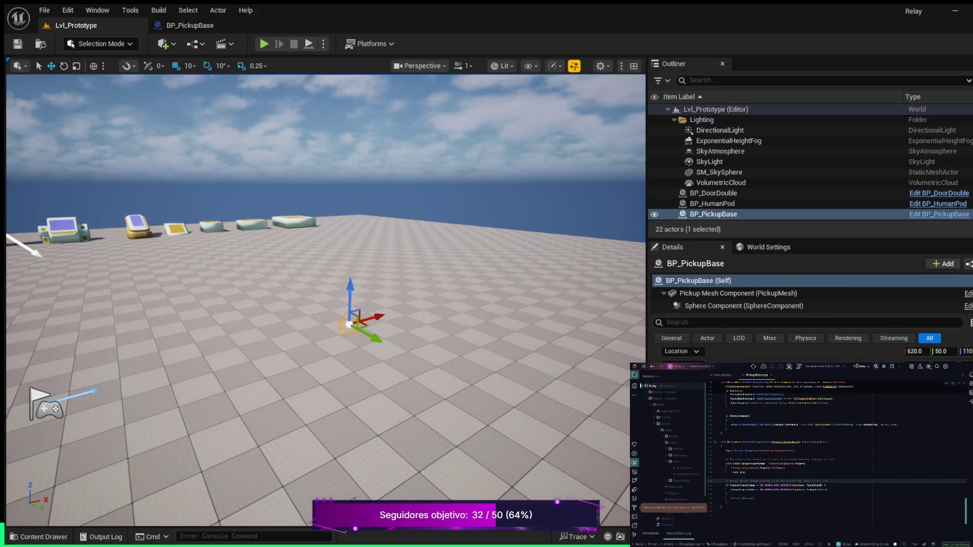
{"action": "scroll", "coordinate": [325, 302], "scroll_direction": "up", "scroll_amount": 6}
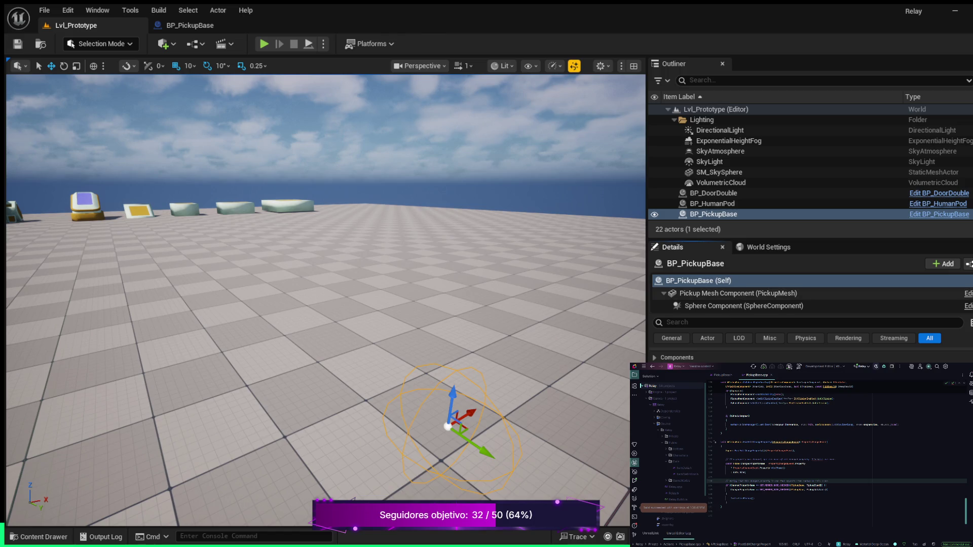
{"action": "left_click", "coordinate": [738, 293]}
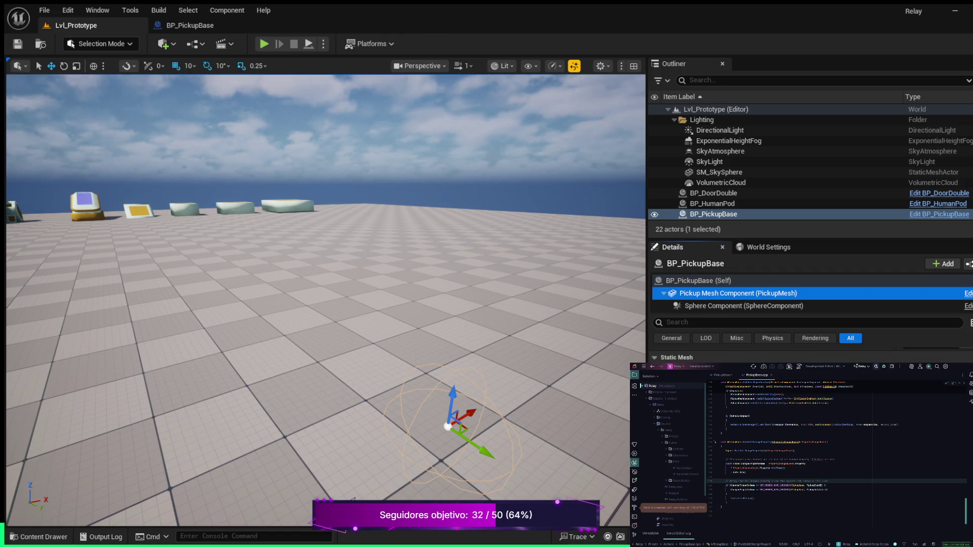
{"action": "left_click", "coordinate": [743, 305]}
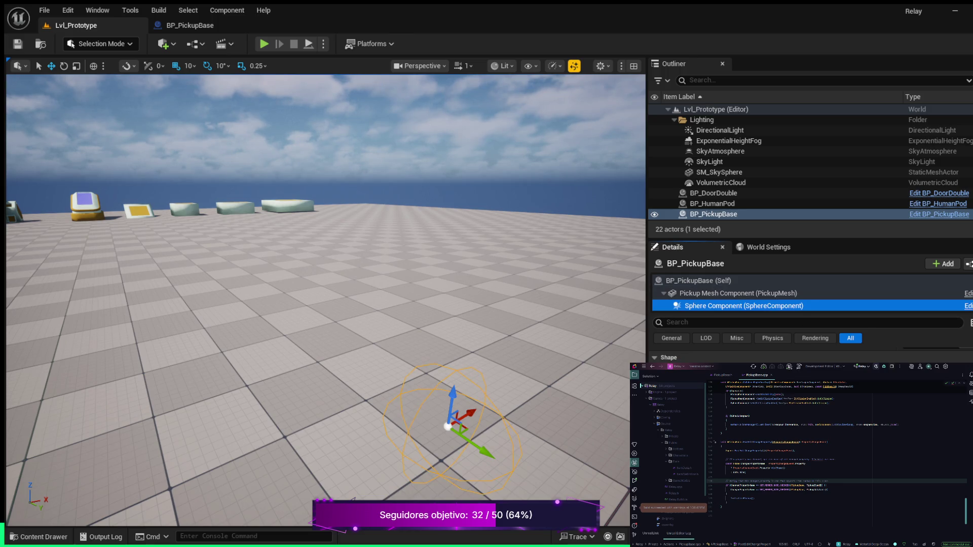
{"action": "left_click", "coordinate": [699, 280]}
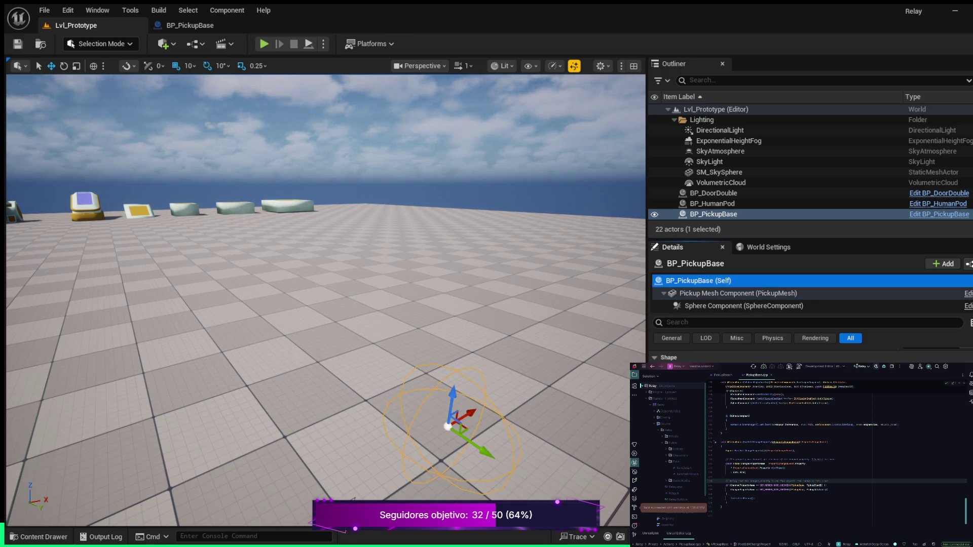
{"action": "scroll", "coordinate": [811, 355], "scroll_direction": "down", "scroll_amount": 2}
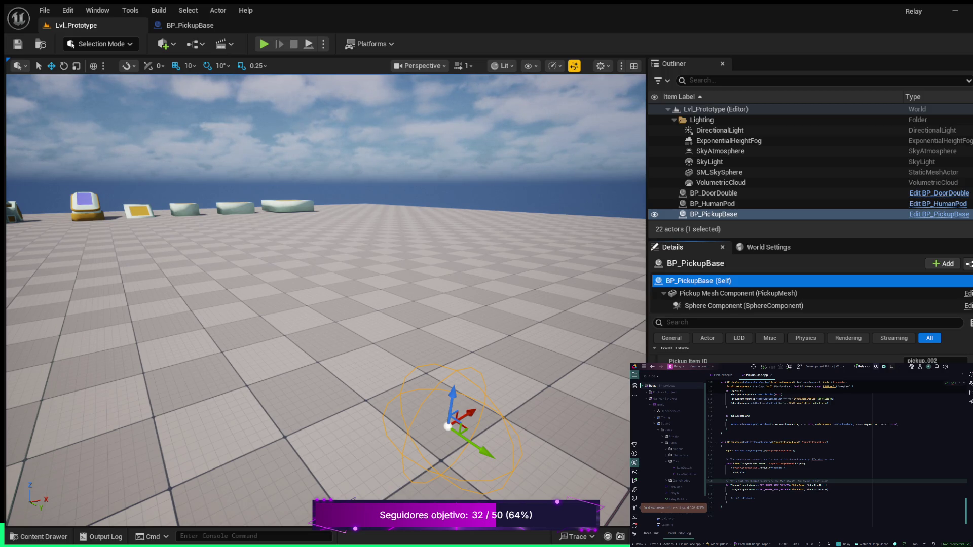
{"action": "scroll", "coordinate": [735, 122], "scroll_direction": "down", "scroll_amount": 1}
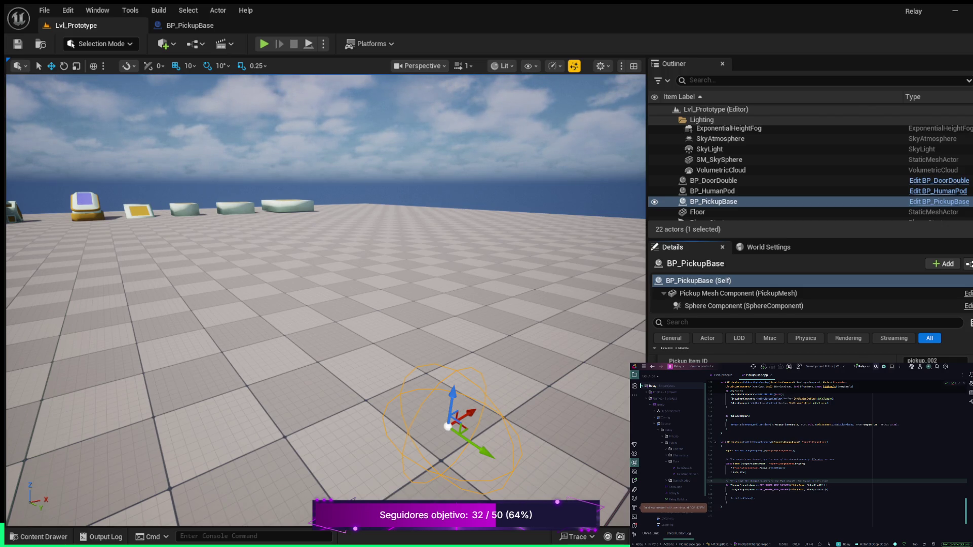
{"action": "key", "text": "ctrl+space"}
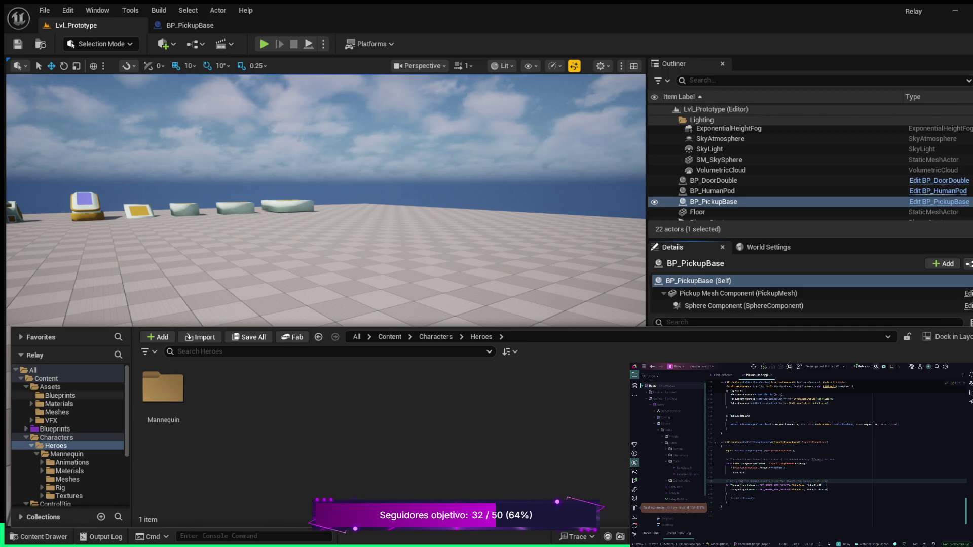
{"action": "left_click", "coordinate": [60, 395]}
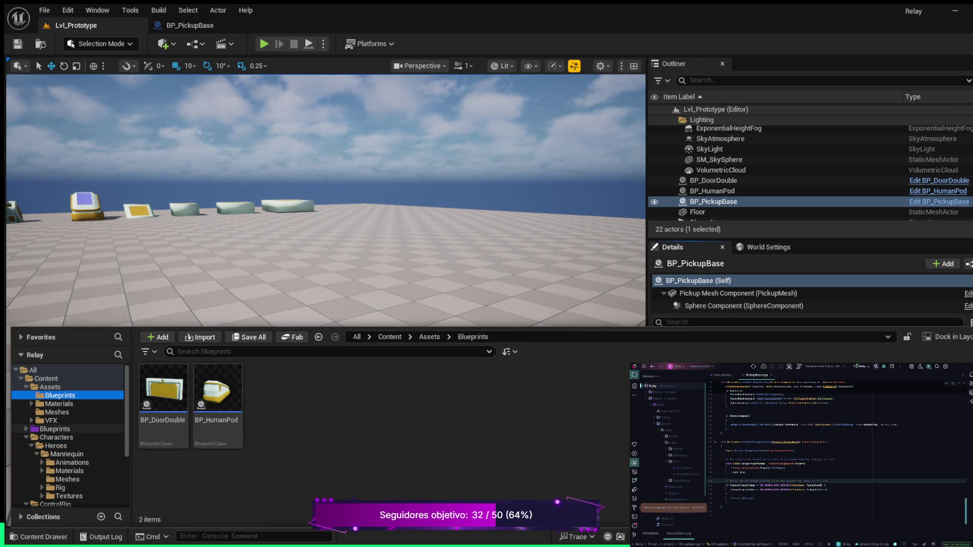
{"action": "left_click", "coordinate": [55, 429]}
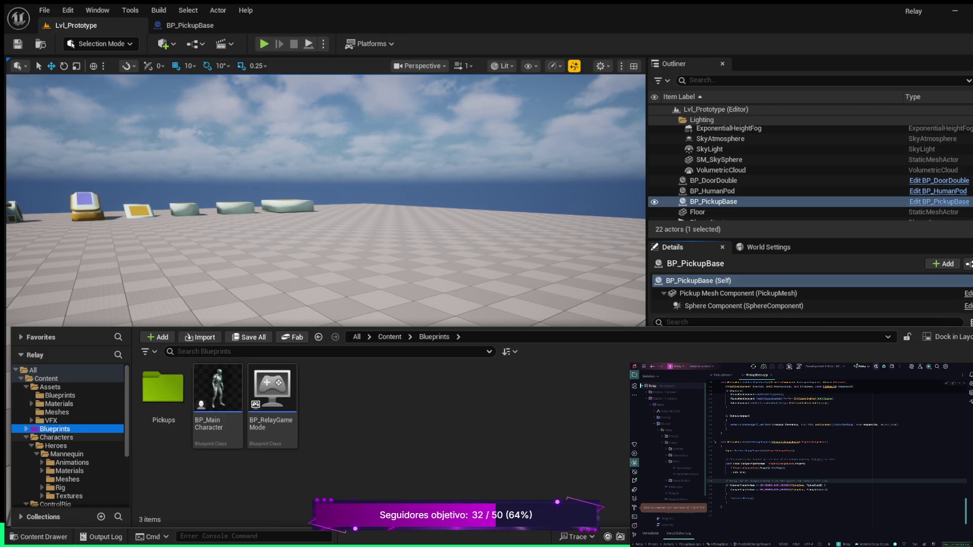
{"action": "left_click", "coordinate": [26, 429]}
{"action": "left_click", "coordinate": [55, 437]}
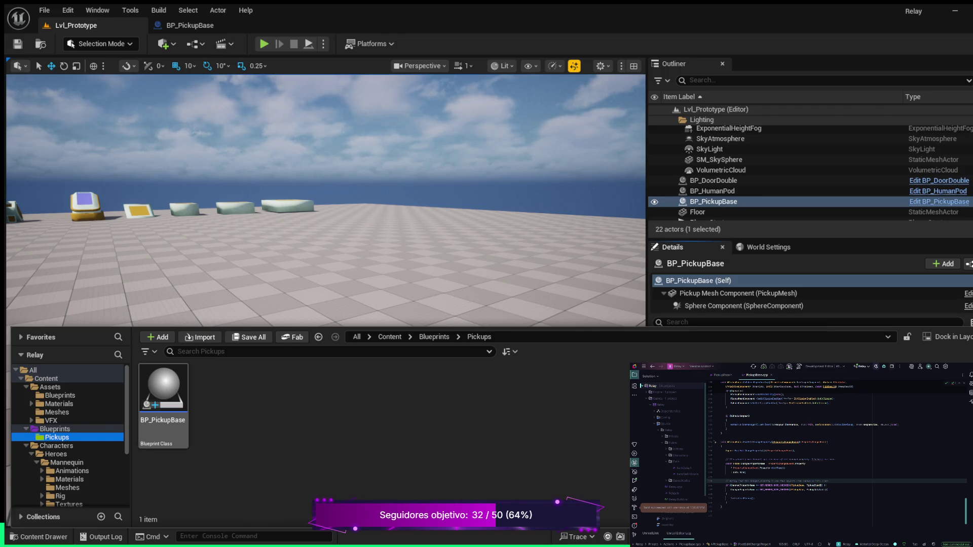
{"action": "left_click", "coordinate": [163, 406]}
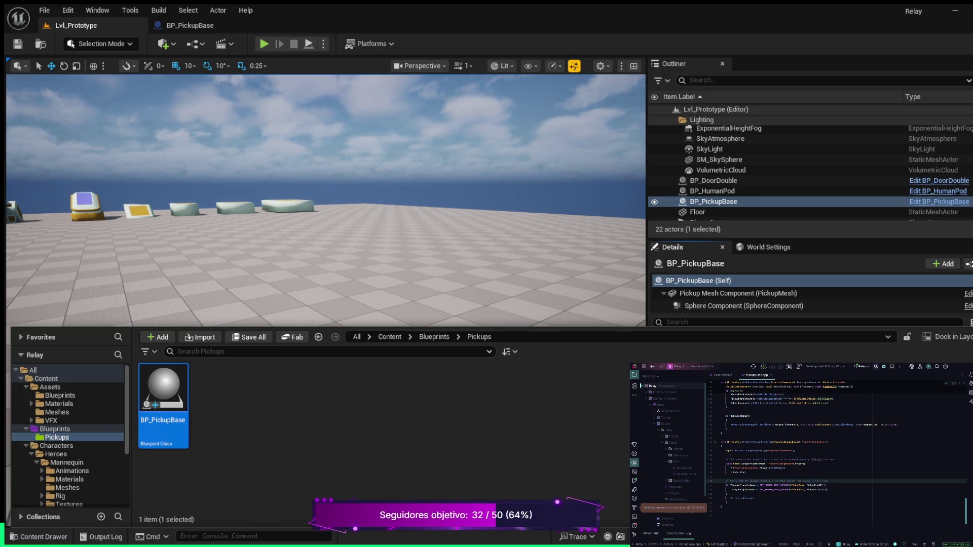
{"action": "left_click_drag", "start_coordinate": [164, 405], "coordinate": [448, 425]}
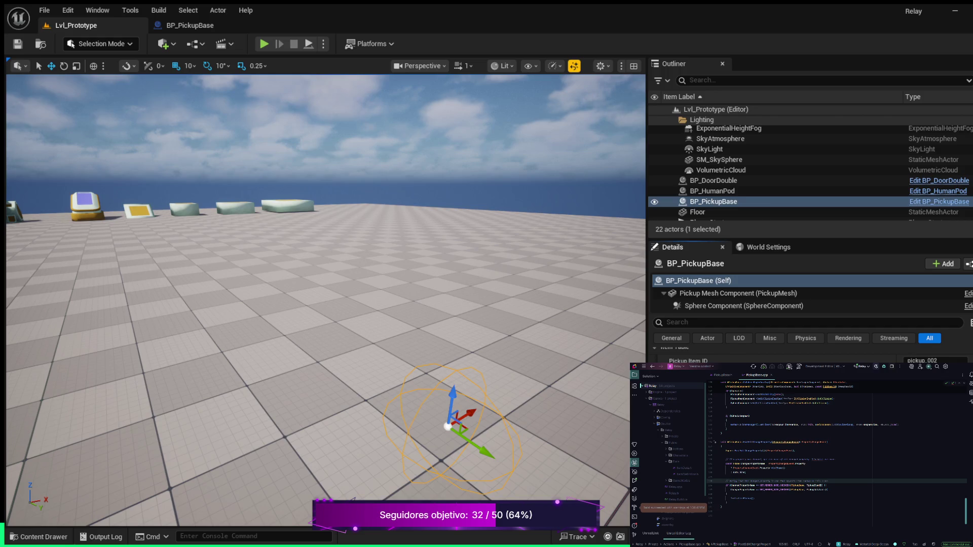
{"action": "key", "text": "Escape"}
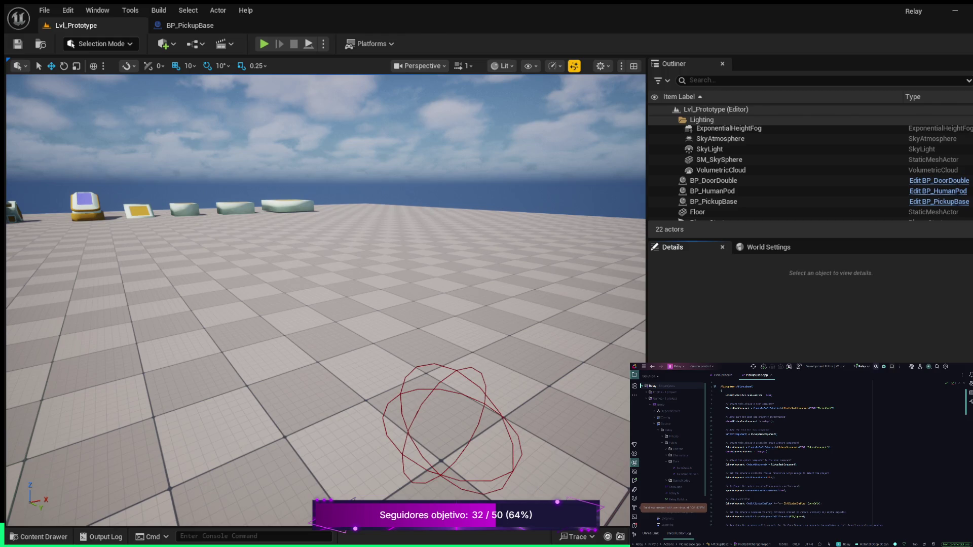
{"action": "scroll", "coordinate": [801, 457], "scroll_direction": "down", "scroll_amount": 1}
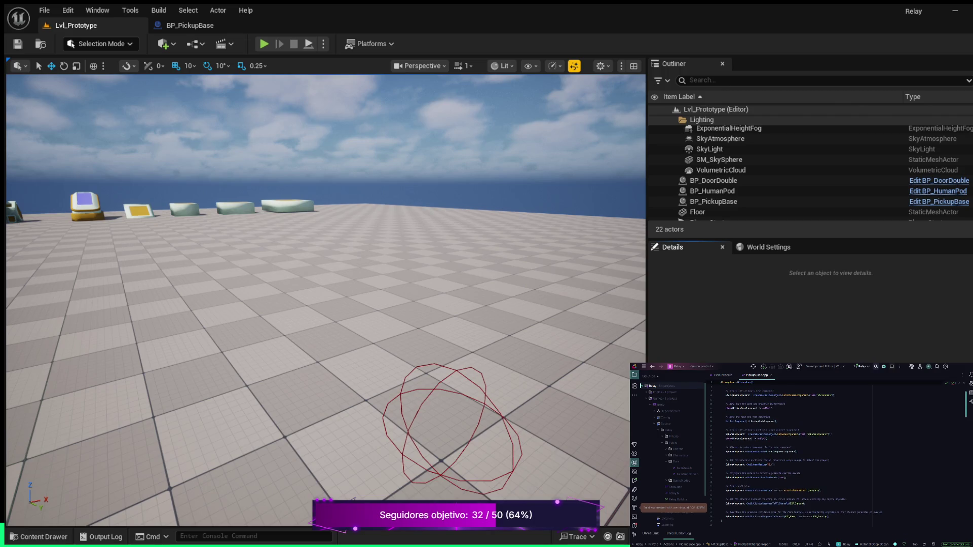
{"action": "scroll", "coordinate": [797, 456], "scroll_direction": "down", "scroll_amount": 2}
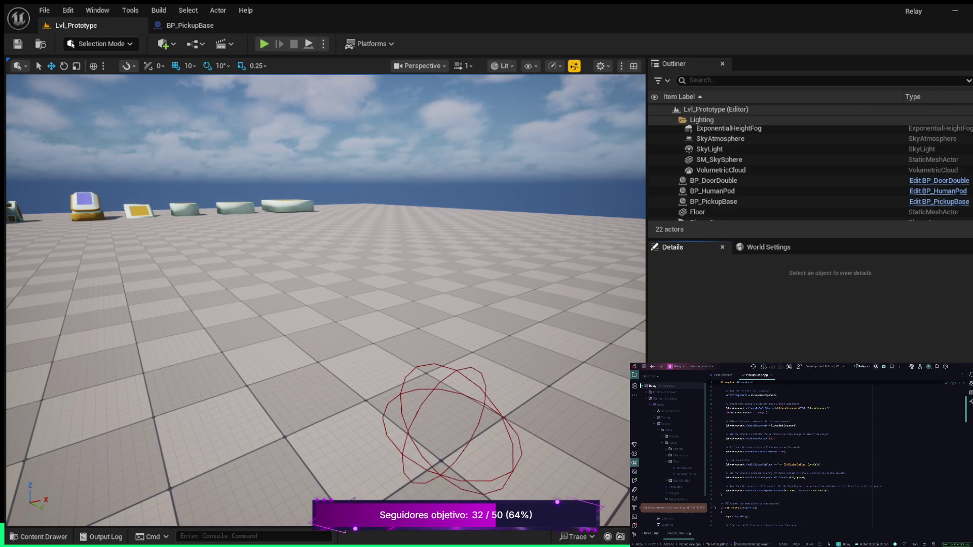
{"action": "scroll", "coordinate": [794, 459], "scroll_direction": "down", "scroll_amount": 1}
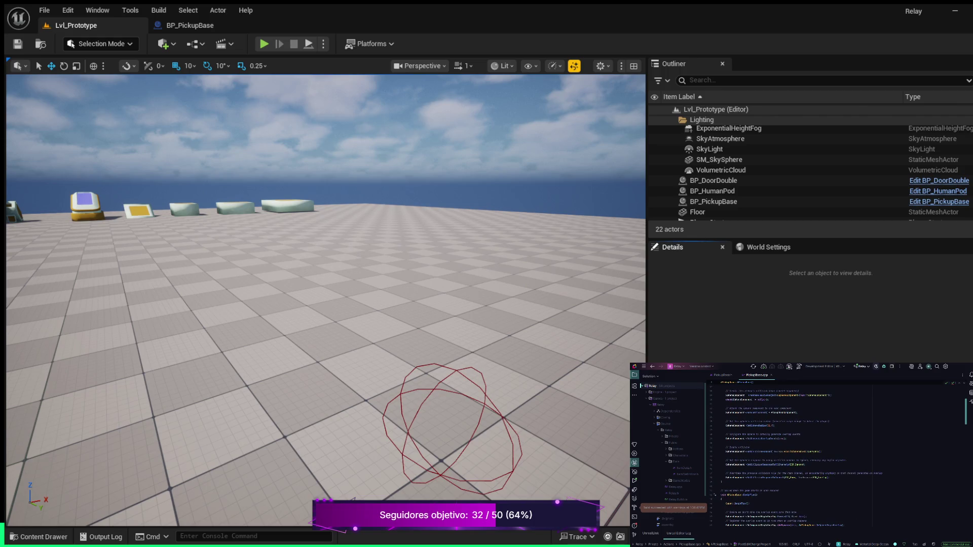
{"action": "scroll", "coordinate": [801, 454], "scroll_direction": "down", "scroll_amount": 2}
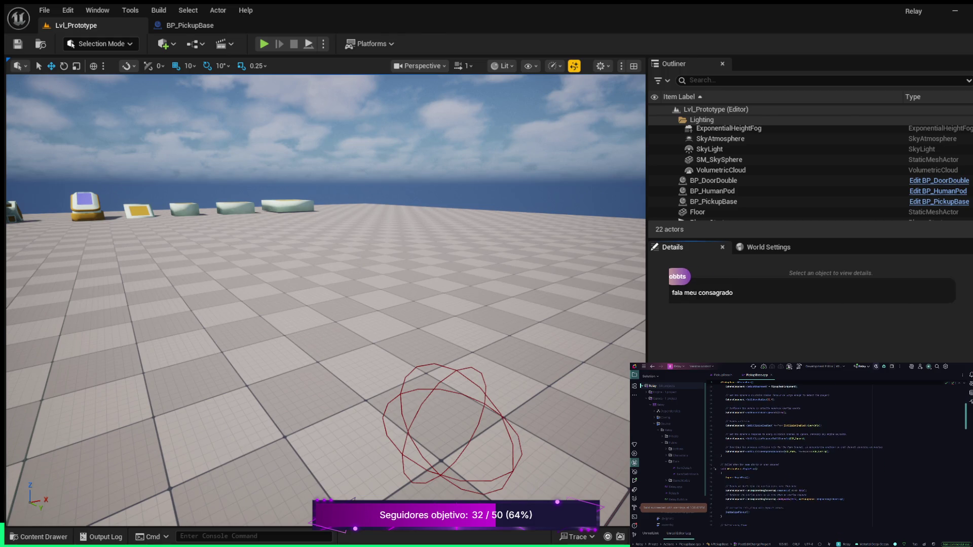
{"action": "scroll", "coordinate": [789, 456], "scroll_direction": "down", "scroll_amount": 2}
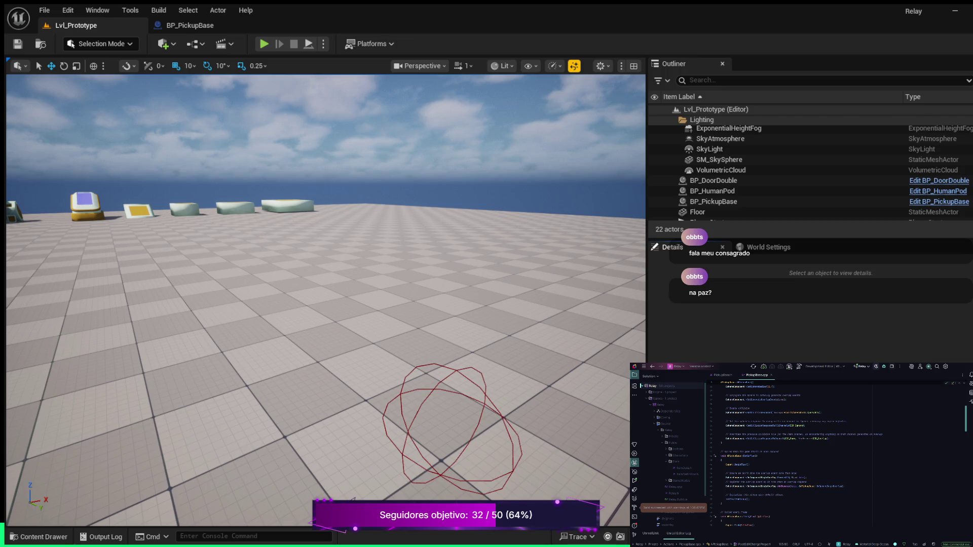
{"action": "scroll", "coordinate": [811, 457], "scroll_direction": "down", "scroll_amount": 3}
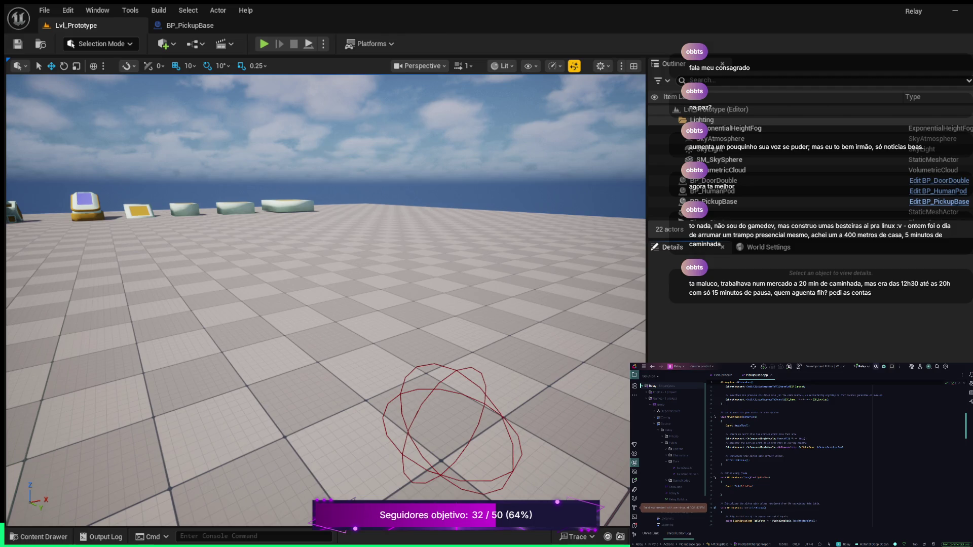
{"action": "left_click", "coordinate": [722, 375]}
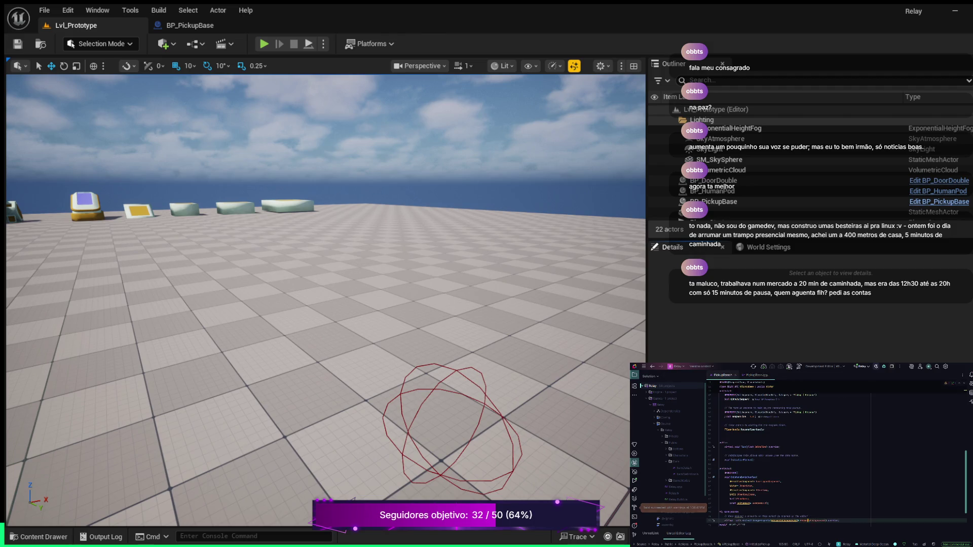
Inspect the UStaticMeshComponent PickupMeshComponent declaration and its UPROPERTY line in PickupBase.h
{"action": "scroll", "coordinate": [811, 456], "scroll_direction": "up", "scroll_amount": 5}
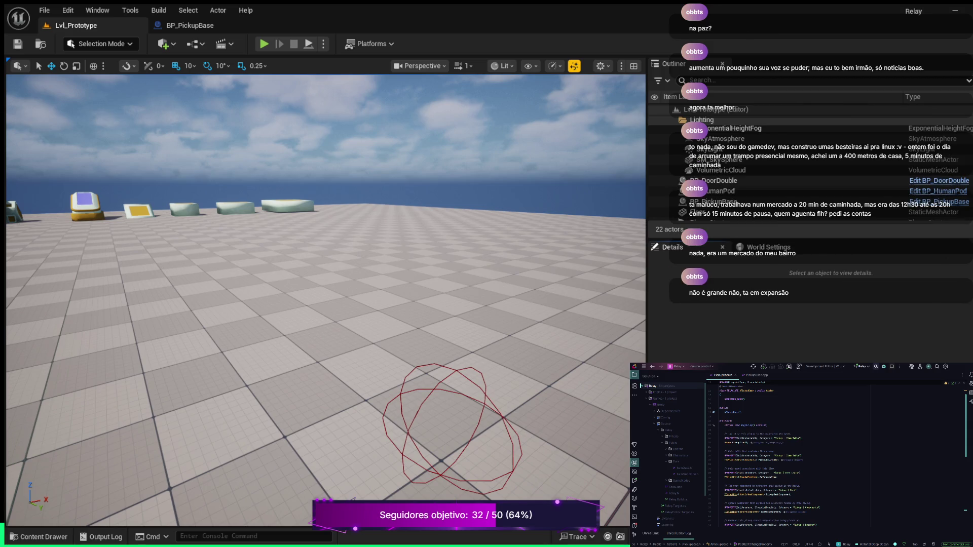
{"action": "double_click", "coordinate": [781, 495]}
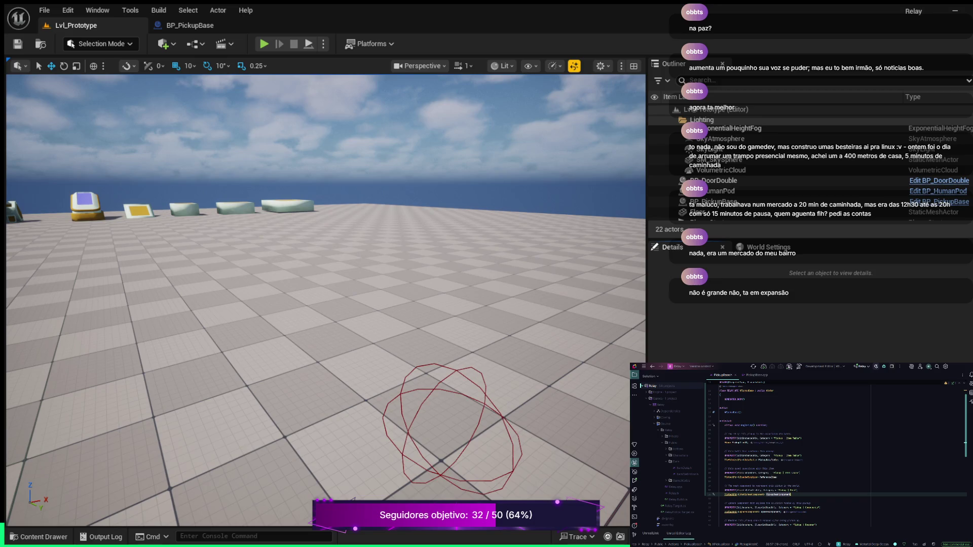
{"action": "double_click", "coordinate": [751, 495]}
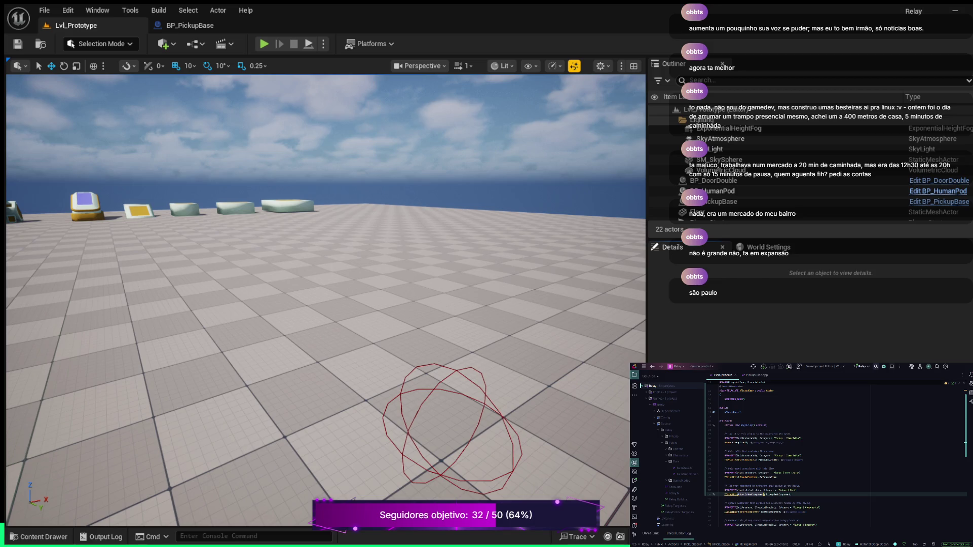
{"action": "double_click", "coordinate": [778, 495]}
{"action": "double_click", "coordinate": [752, 490]}
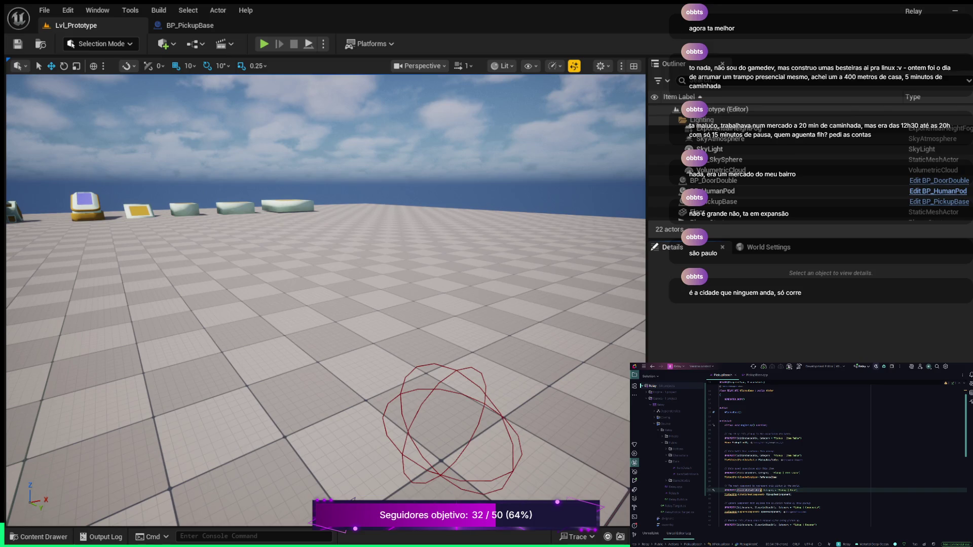
{"action": "scroll", "coordinate": [837, 456], "scroll_direction": "down", "scroll_amount": 1}
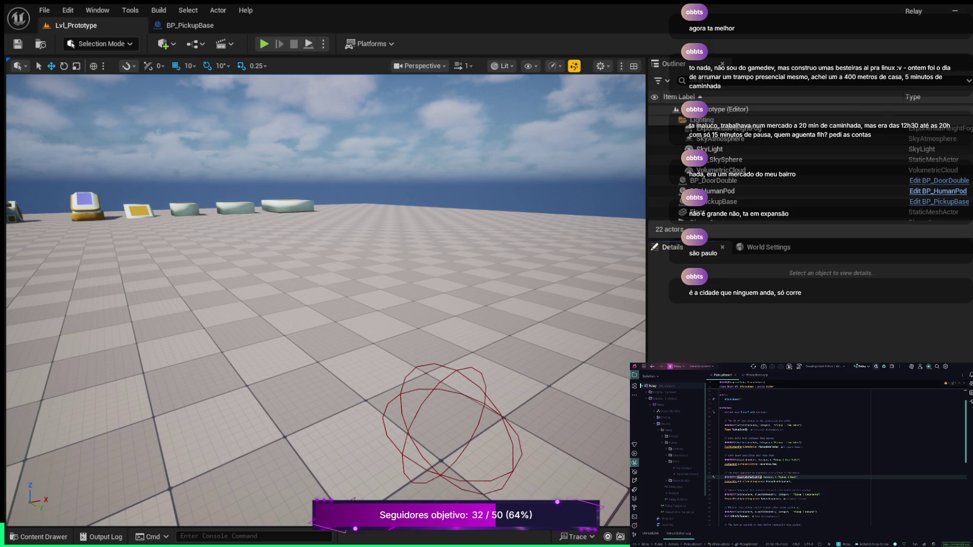
{"action": "left_click", "coordinate": [750, 447]}
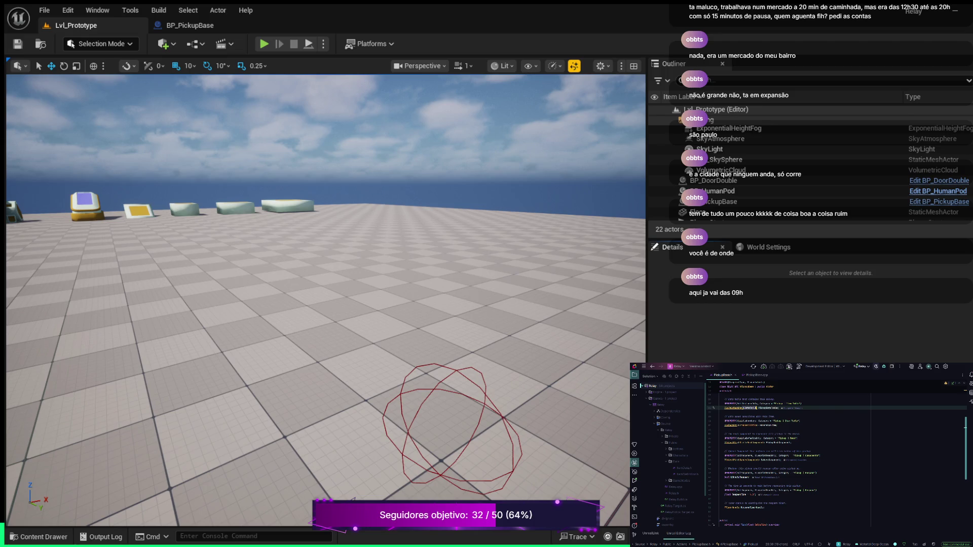
{"action": "scroll", "coordinate": [836, 457], "scroll_direction": "down", "scroll_amount": 2}
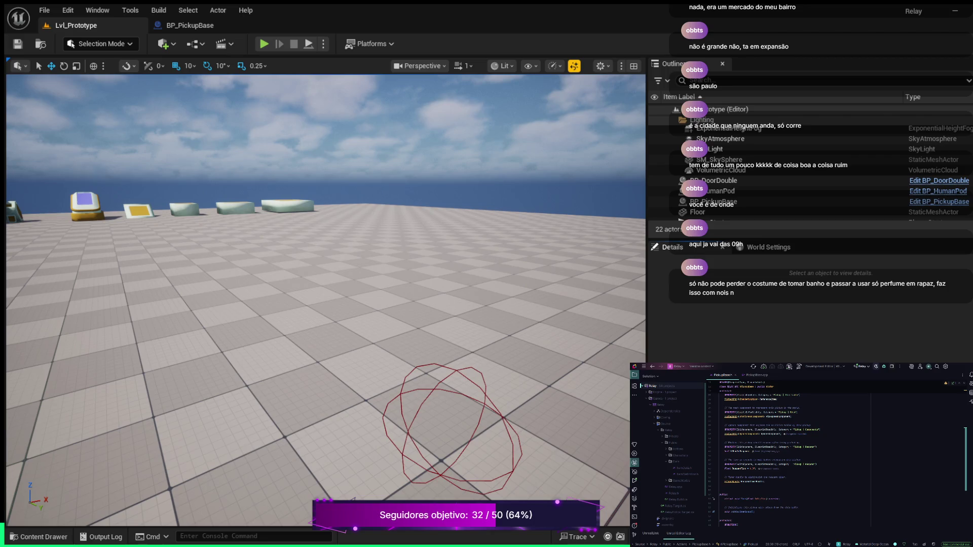
{"action": "scroll", "coordinate": [836, 456], "scroll_direction": "up", "scroll_amount": 6}
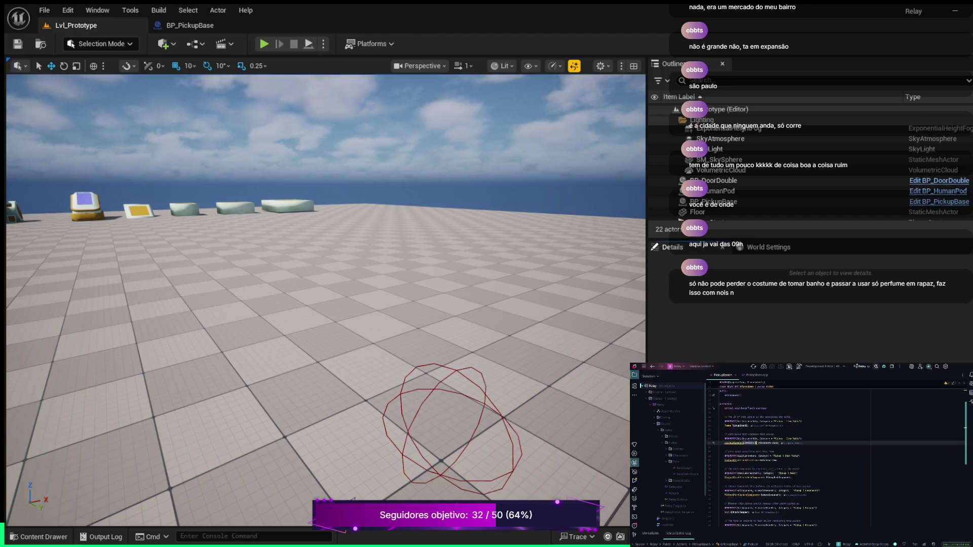
{"action": "scroll", "coordinate": [837, 456], "scroll_direction": "down", "scroll_amount": 5}
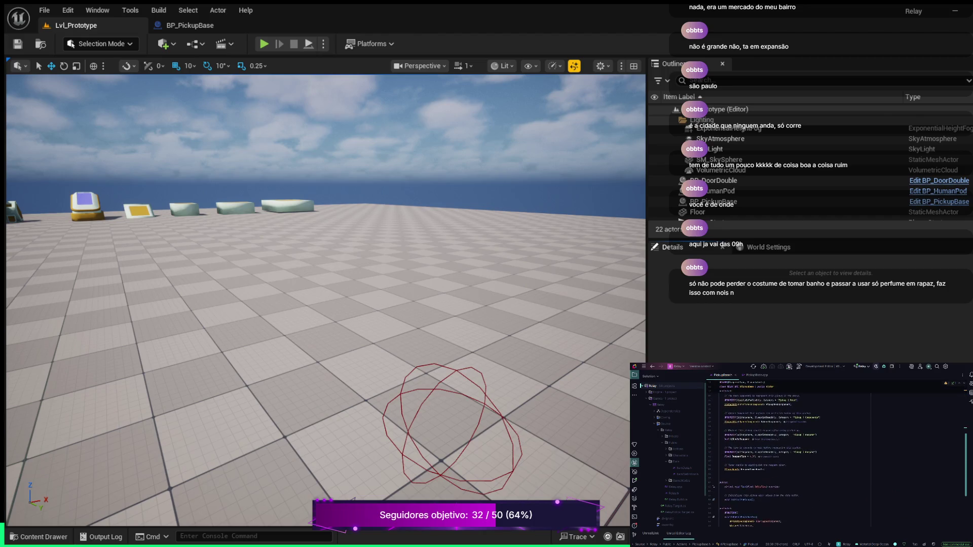
{"action": "scroll", "coordinate": [837, 456], "scroll_direction": "down", "scroll_amount": 4}
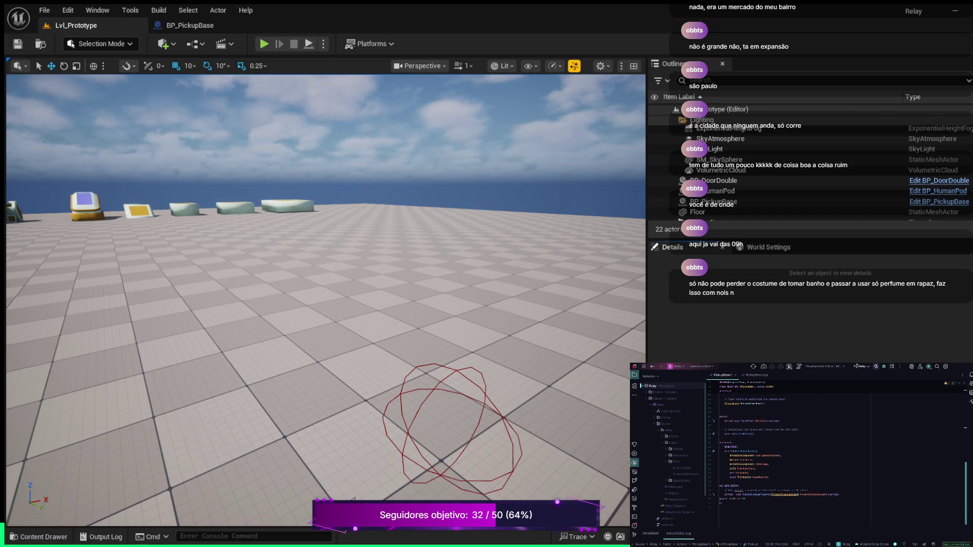
{"action": "scroll", "coordinate": [836, 456], "scroll_direction": "up", "scroll_amount": 4}
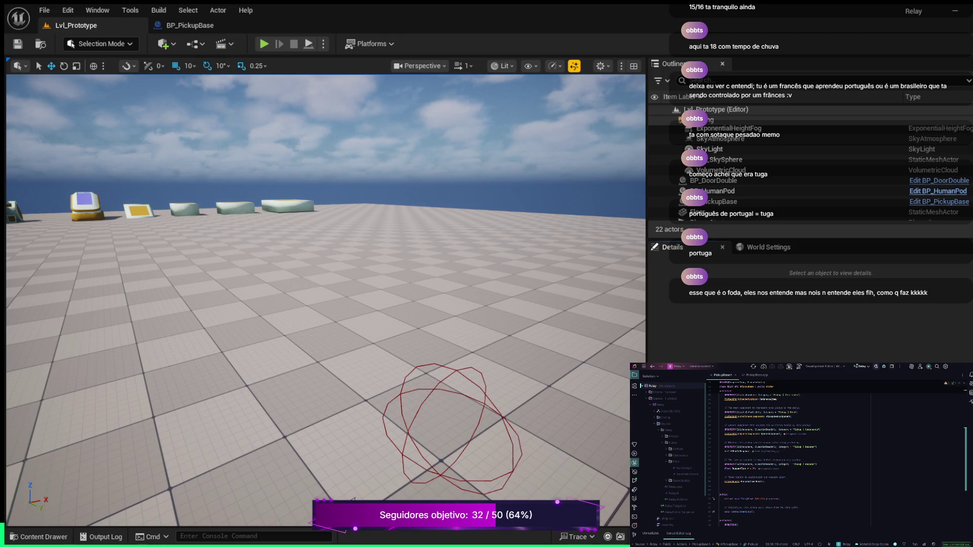
Open ItemDefinition.h and add new lines below the WorldMesh property
{"action": "double_click", "coordinate": [687, 475]}
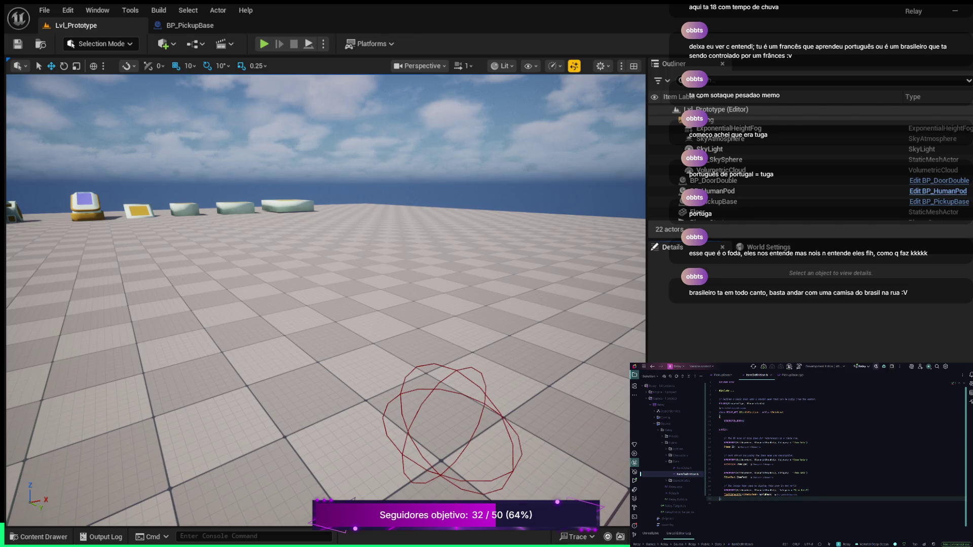
{"action": "left_click", "coordinate": [773, 495]}
{"action": "key", "text": "Return"}
{"action": "key", "text": "Return"}
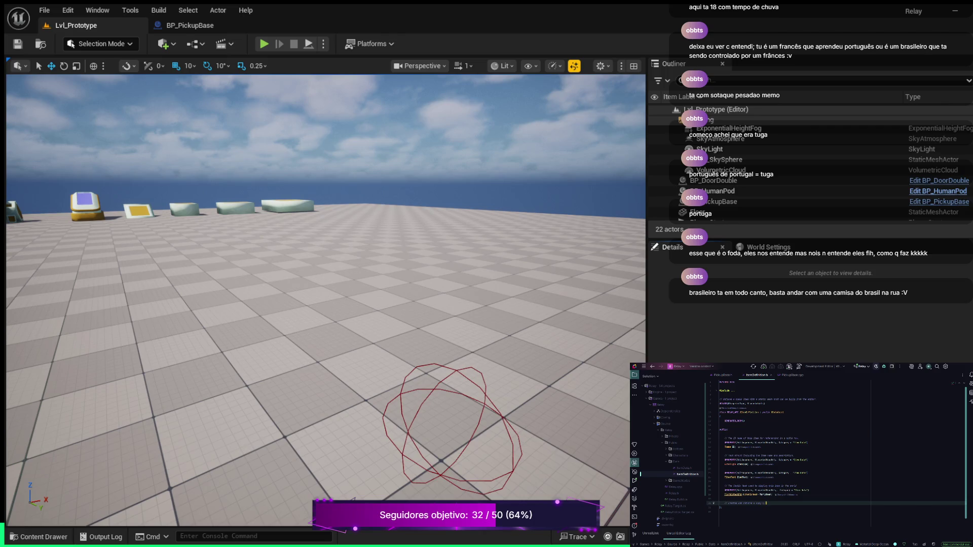
{"action": "key", "text": "Return"}
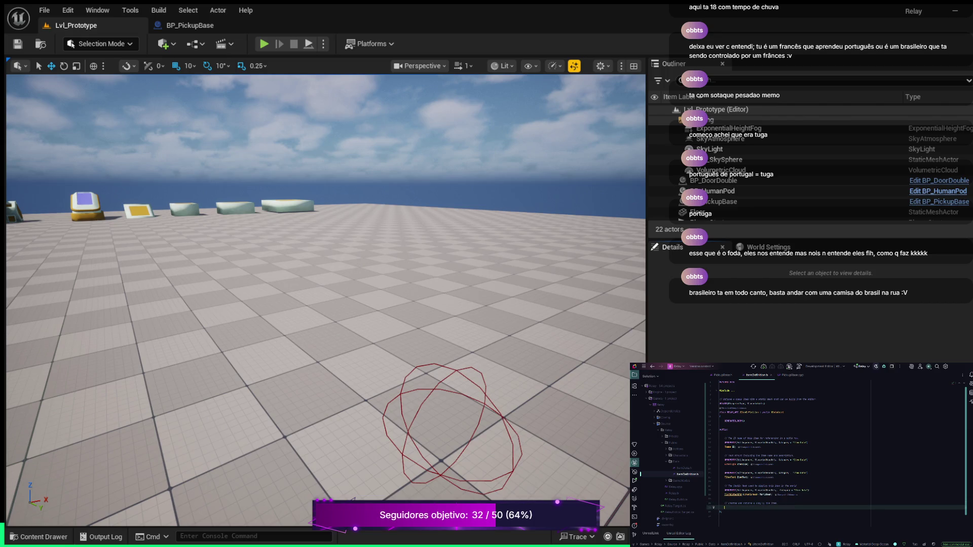
{"action": "key", "text": "BackSpace"}
Declare UItemDefinition* CreateItemCopy() there using autocomplete
{"action": "type", "text": "Dei"}
{"action": "key", "text": "Return"}
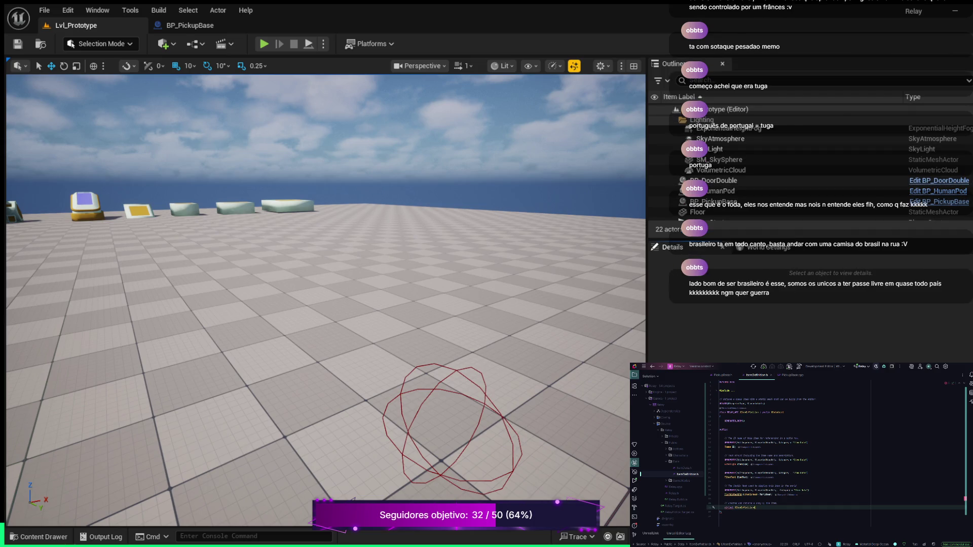
{"action": "double_click", "coordinate": [761, 507]}
{"action": "type", "text": "emC"}
{"action": "type", "text": "opy"}
{"action": "key", "text": "Return"}
{"action": "key", "text": "Return"}
{"action": "double_click", "coordinate": [791, 507]}
{"action": "type", "text": ");"}
{"action": "left_click", "coordinate": [765, 508]}
Generate the CreateItemCopy definition in ItemDefinition.cpp and complete its ItemDefinition lines
{"action": "key", "text": "alt+Return"}
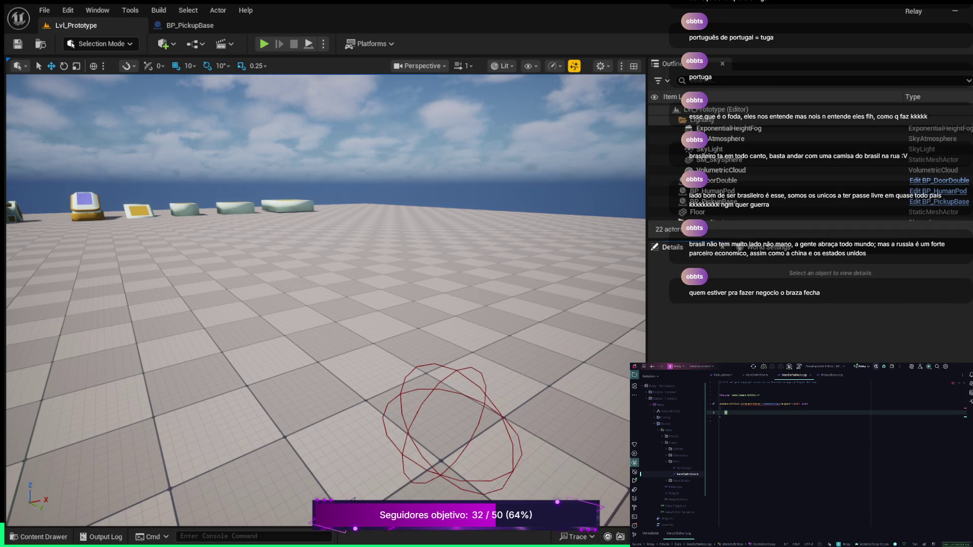
{"action": "type", "text": "ition"}
{"action": "key", "text": "Return"}
{"action": "key", "text": "Tab"}
{"action": "left_click", "coordinate": [754, 404]}
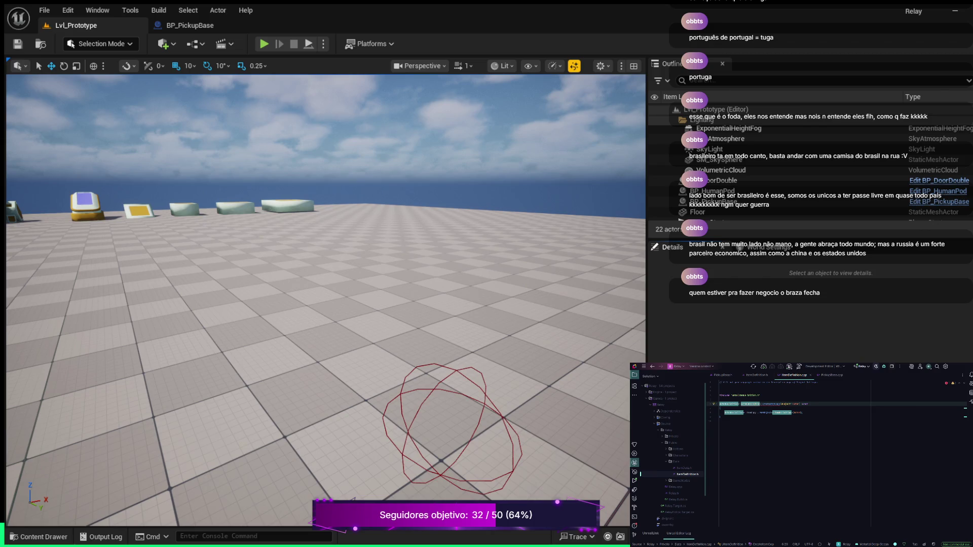
{"action": "left_click", "coordinate": [720, 400]}
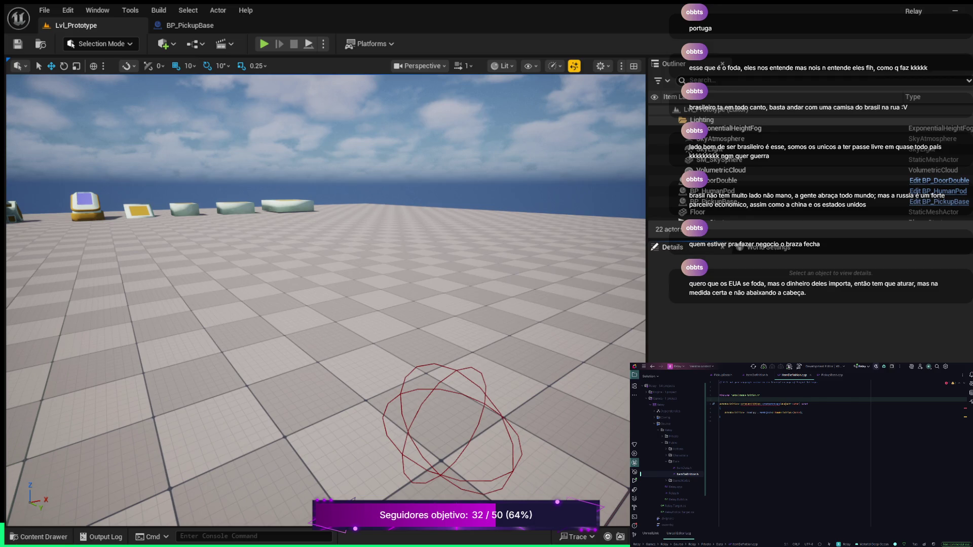
Finish the statement in CreateItemCopy and add a return ItemCopy; line
{"action": "left_click", "coordinate": [749, 404]}
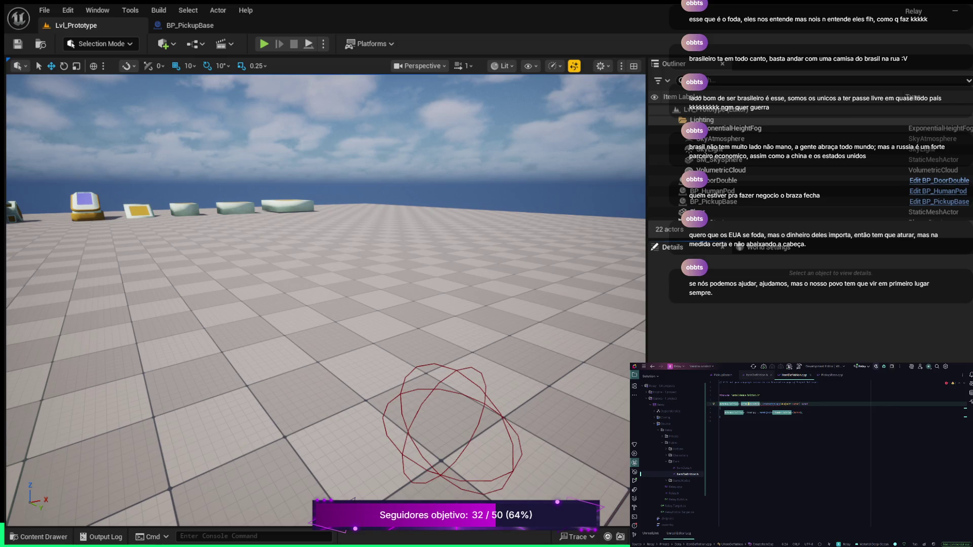
{"action": "left_click", "coordinate": [757, 376]}
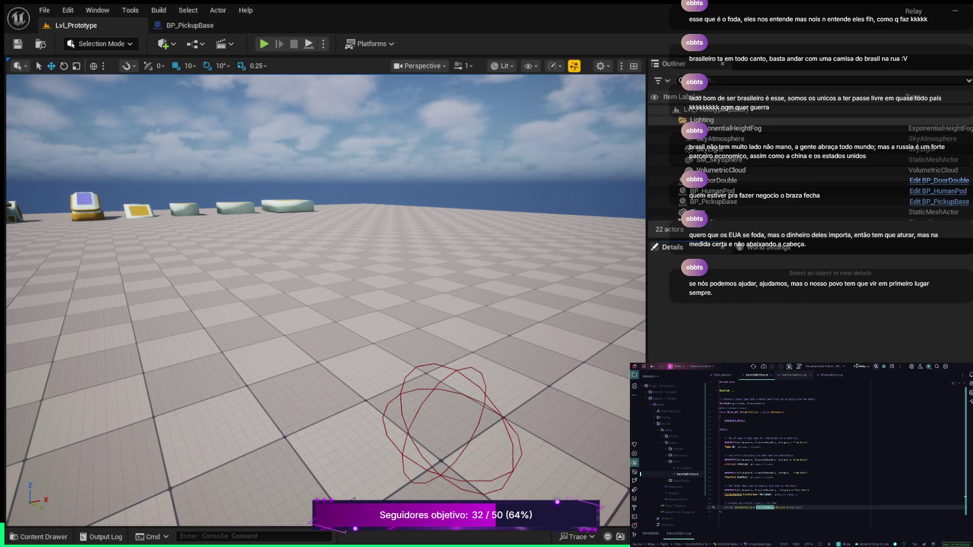
{"action": "key", "text": "ctrl+b"}
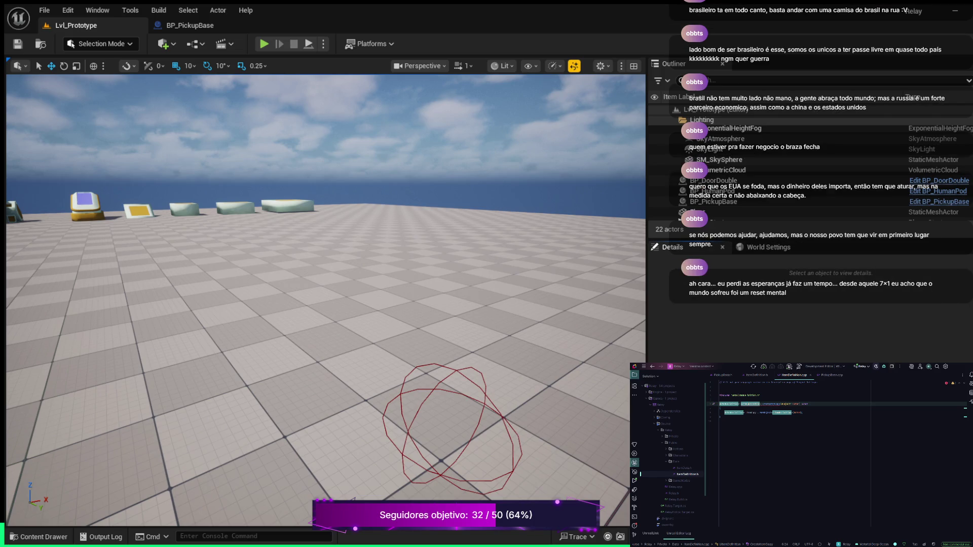
{"action": "left_click", "coordinate": [803, 412]}
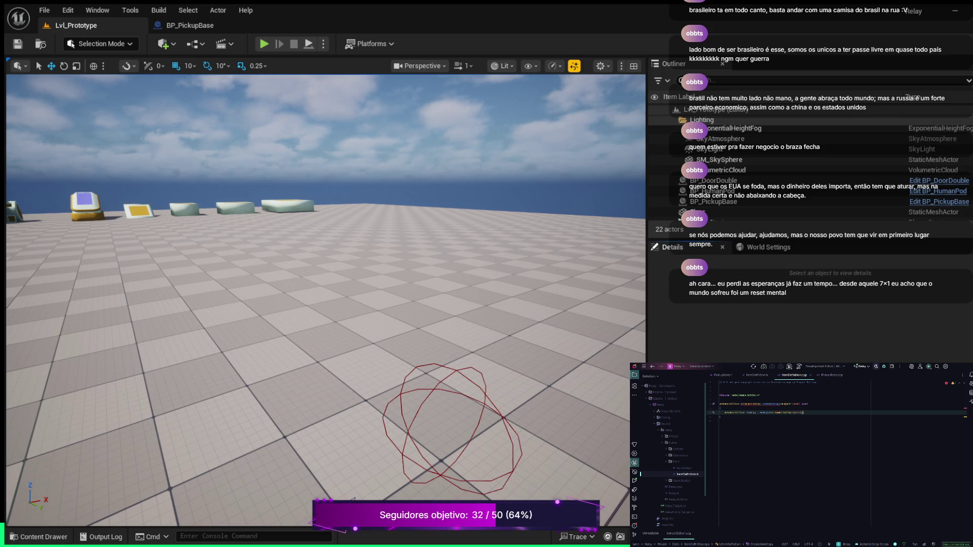
{"action": "type", "text": ";"}
{"action": "key", "text": "Return"}
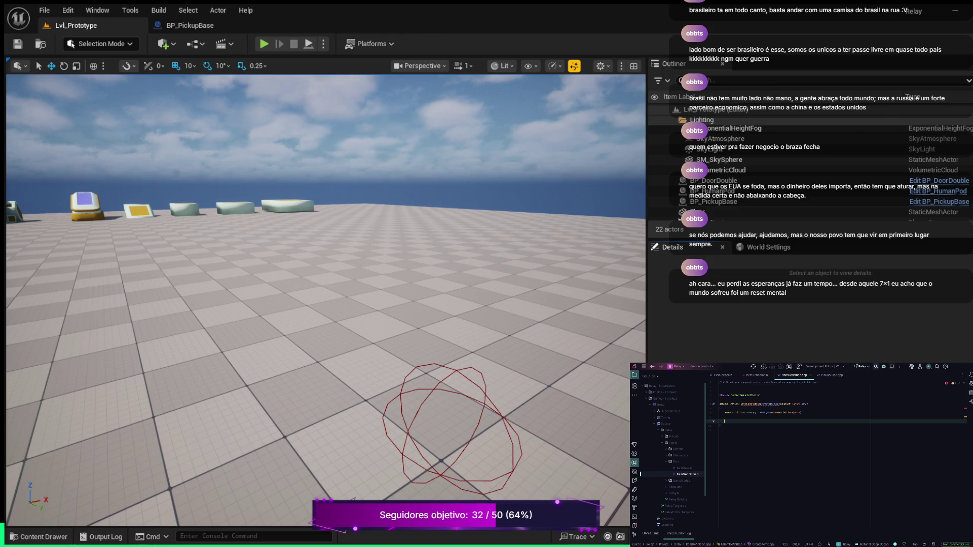
{"action": "type", "text": "turn"}
{"action": "key", "text": "Tab"}
Insert the ItemCopy NewObject declaration above the return statement
{"action": "key", "text": "Up"}
{"action": "key", "text": "Return"}
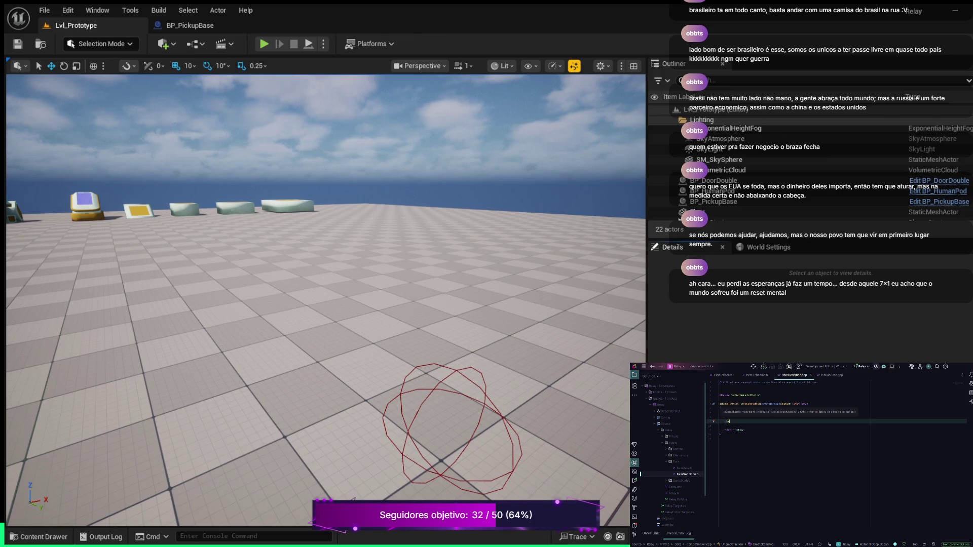
{"action": "key", "text": "Tab"}
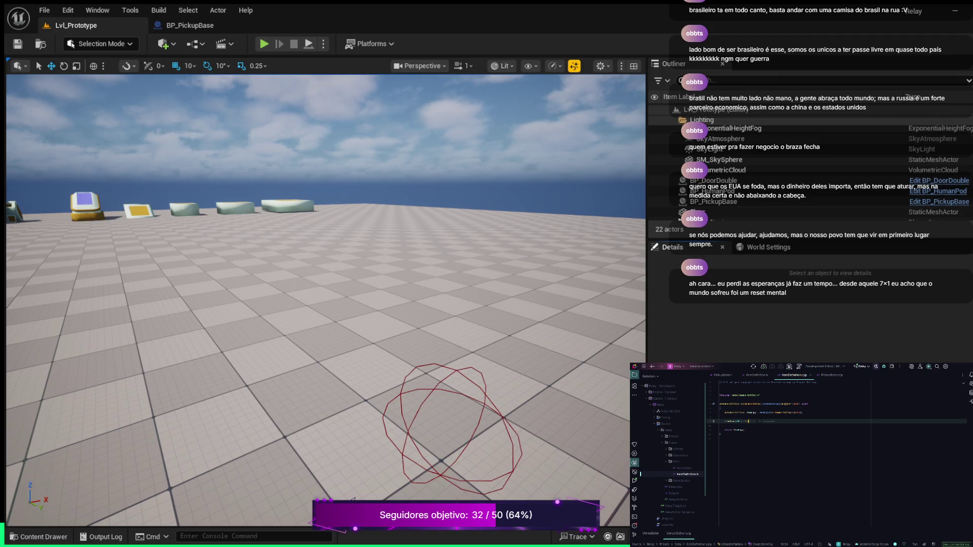
{"action": "key", "text": "Return"}
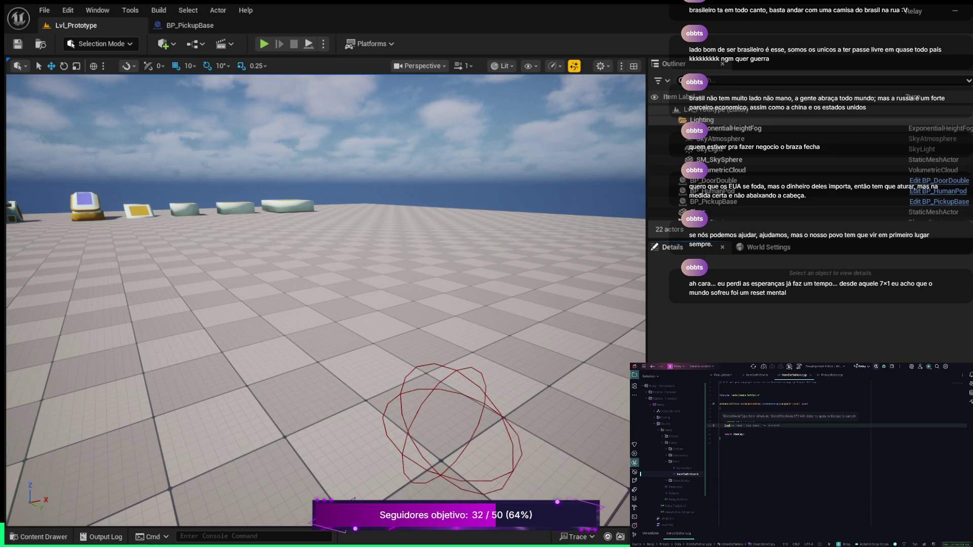
{"action": "key", "text": "Escape"}
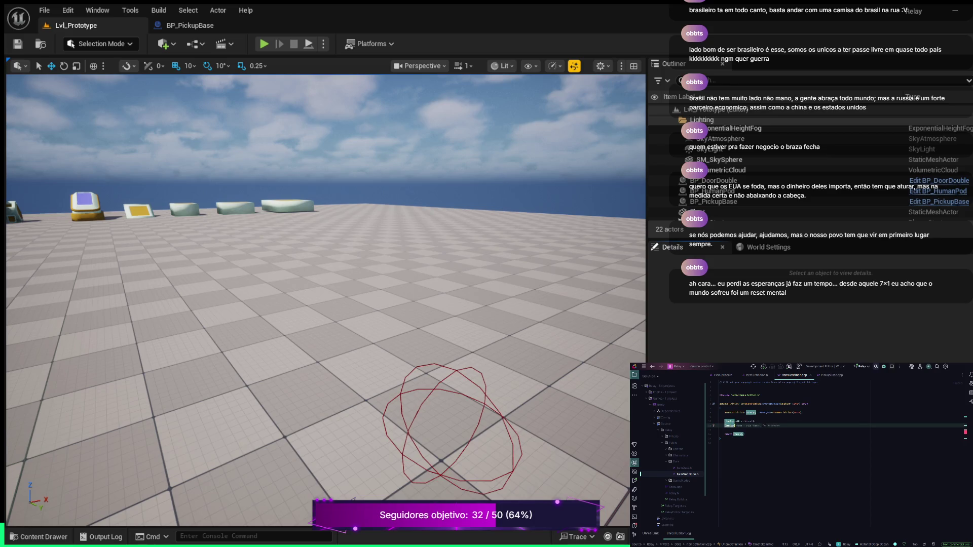
Add the ItemCopy assignment lines copying ItemType and the other item data
{"action": "key", "text": "Right"}
{"action": "key", "text": "Left"}
{"action": "key", "text": "ctrl+w"}
{"action": "key", "text": "Right"}
{"action": "type", "text": "= "}
{"action": "type", "text": "ItemType;"}
{"action": "key", "text": "Return"}
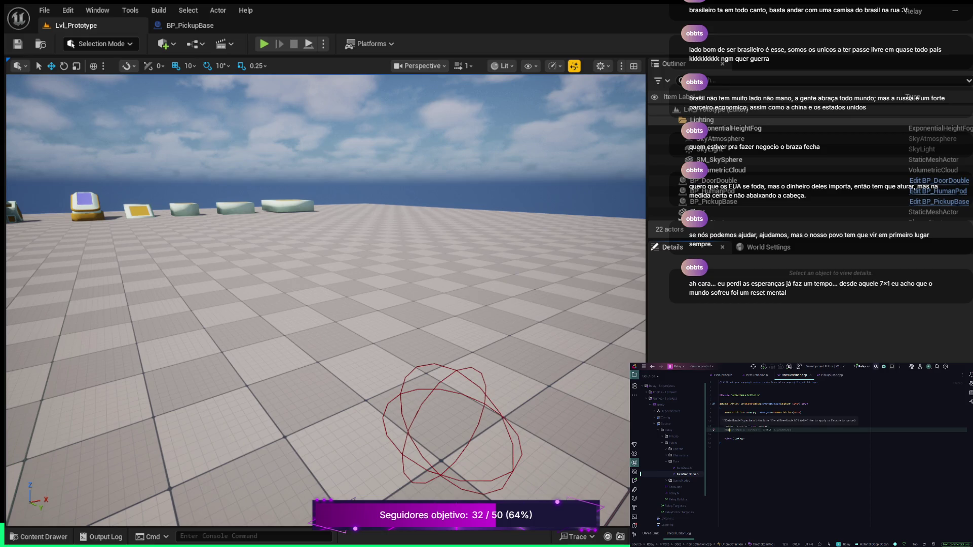
{"action": "type", "text": "ItemD"}
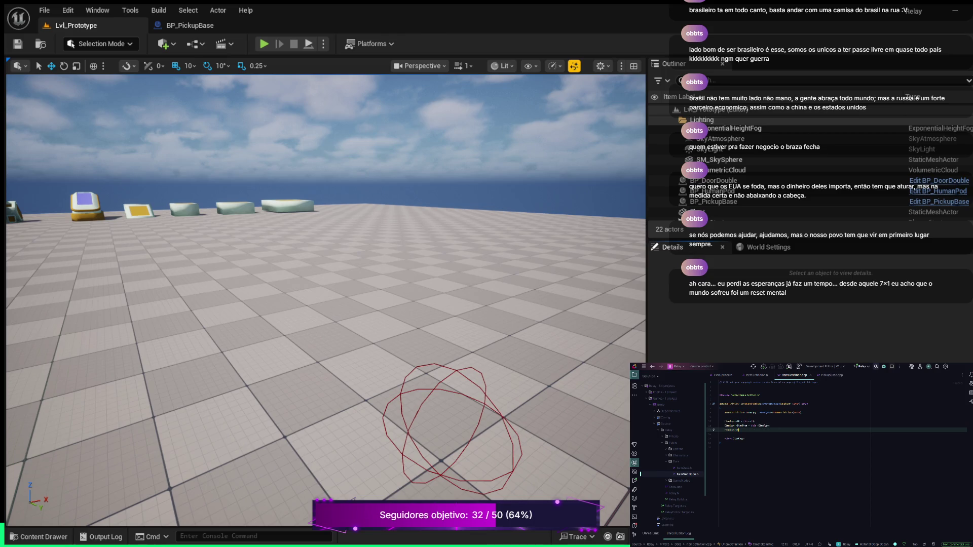
{"action": "key", "text": "Tab"}
{"action": "key", "text": "Return"}
{"action": "type", "text": "mCopy"}
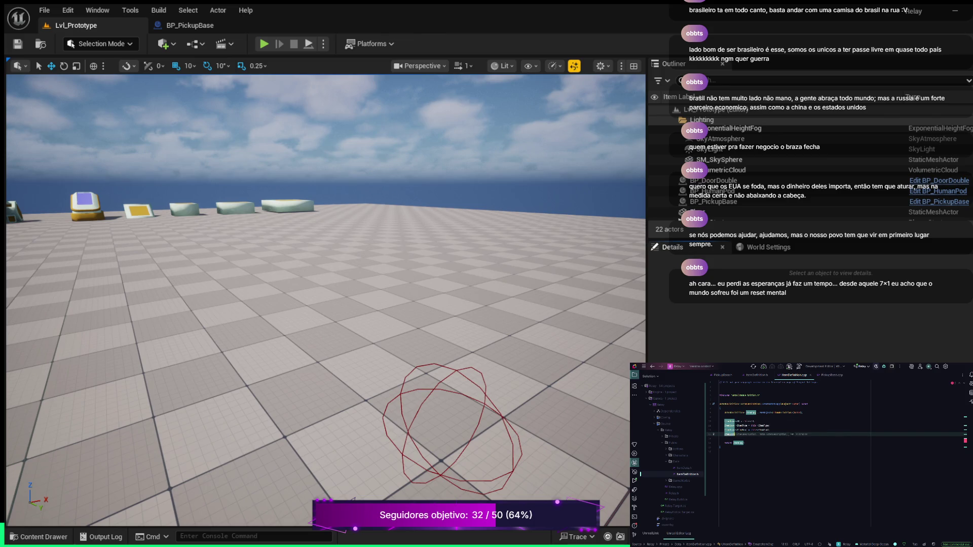
{"action": "type", "text": "-"}
{"action": "type", "text": ">"}
{"action": "key", "text": "Tab"}
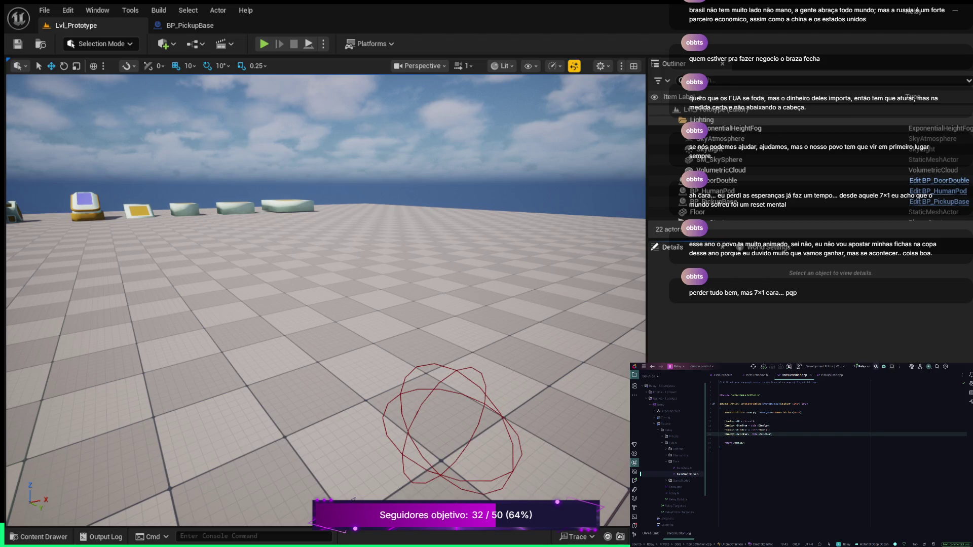
{"action": "left_click", "coordinate": [829, 375]}
Scroll down PickupBase.cpp to its later function definitions
{"action": "scroll", "coordinate": [837, 456], "scroll_direction": "down", "scroll_amount": 5}
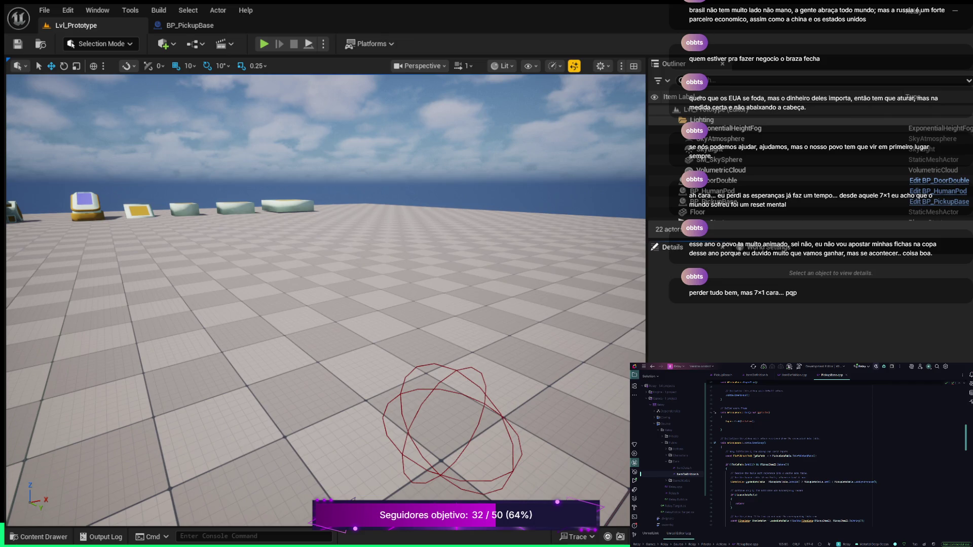
{"action": "scroll", "coordinate": [799, 455], "scroll_direction": "down", "scroll_amount": 5}
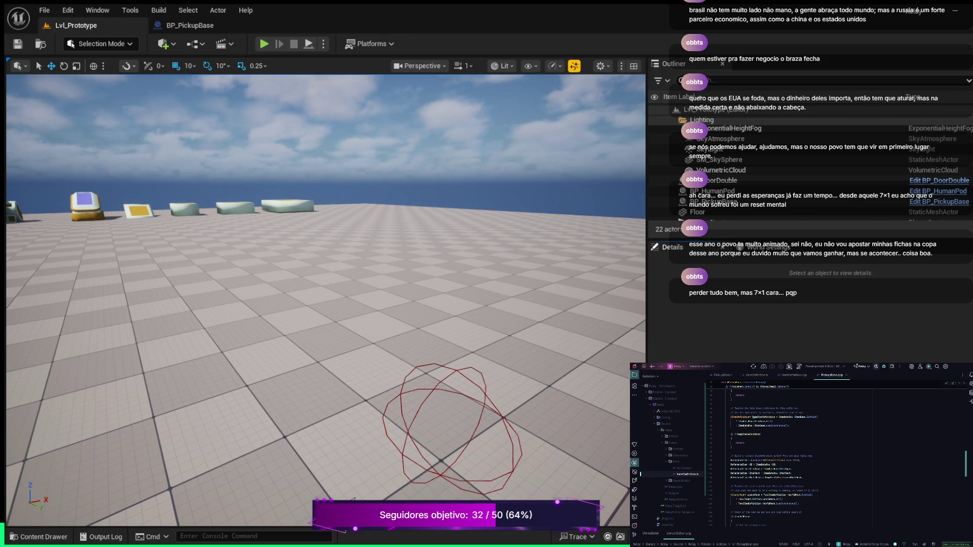
Replace the five old lines in PickupBase.cpp with an Item call passing (this, ItemDef)
{"action": "left_click_drag", "start_coordinate": [803, 478], "coordinate": [752, 460]}
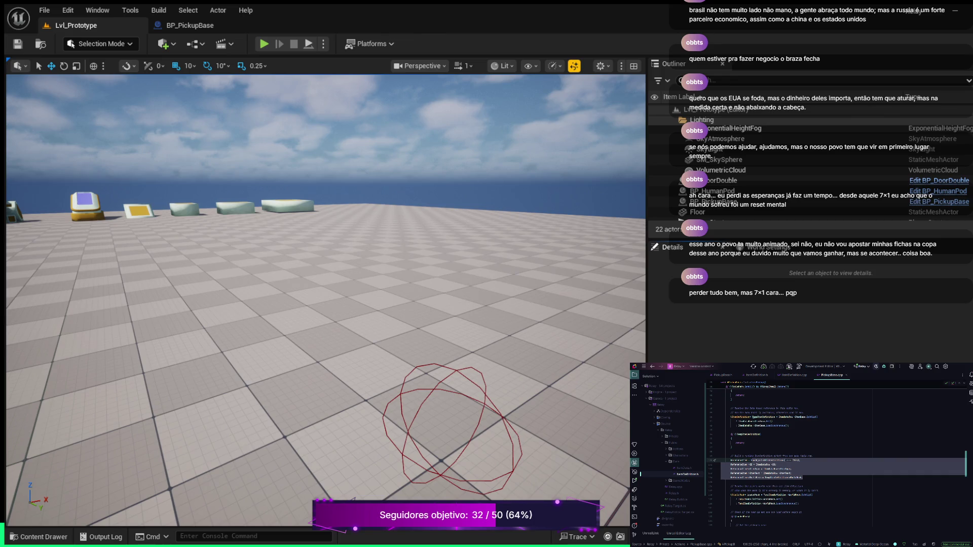
{"action": "key", "text": "BackSpace"}
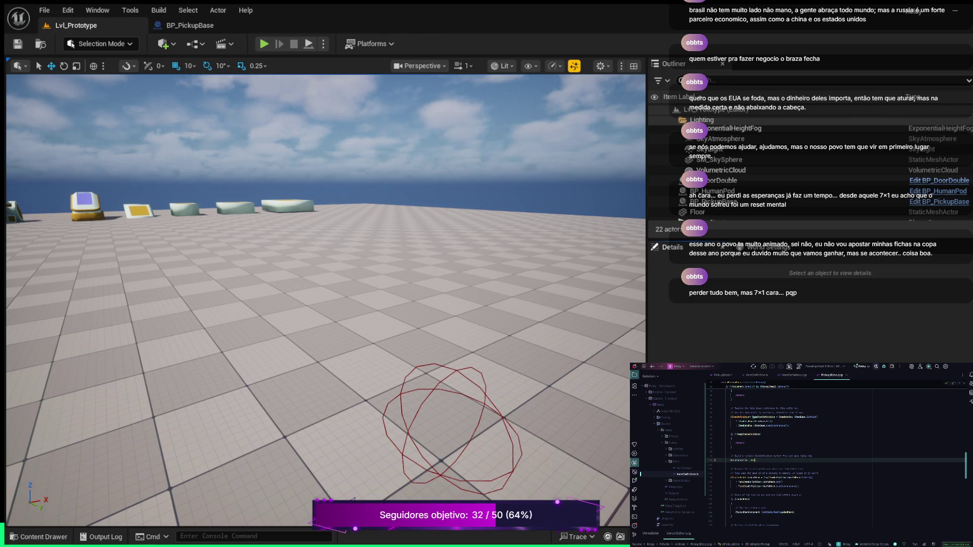
{"action": "type", "text": "Item"}
{"action": "key", "text": "Tab"}
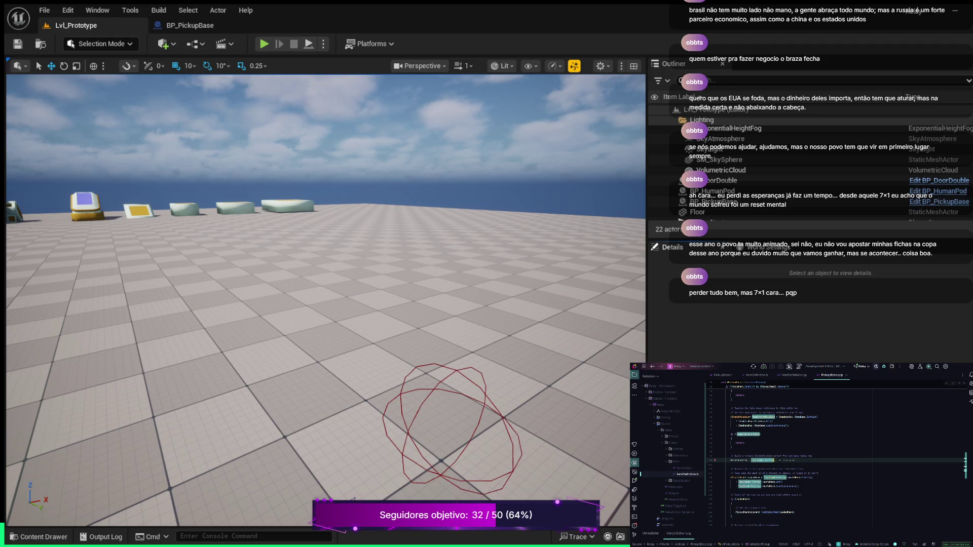
{"action": "type", "text": "this, ItemDef)"}
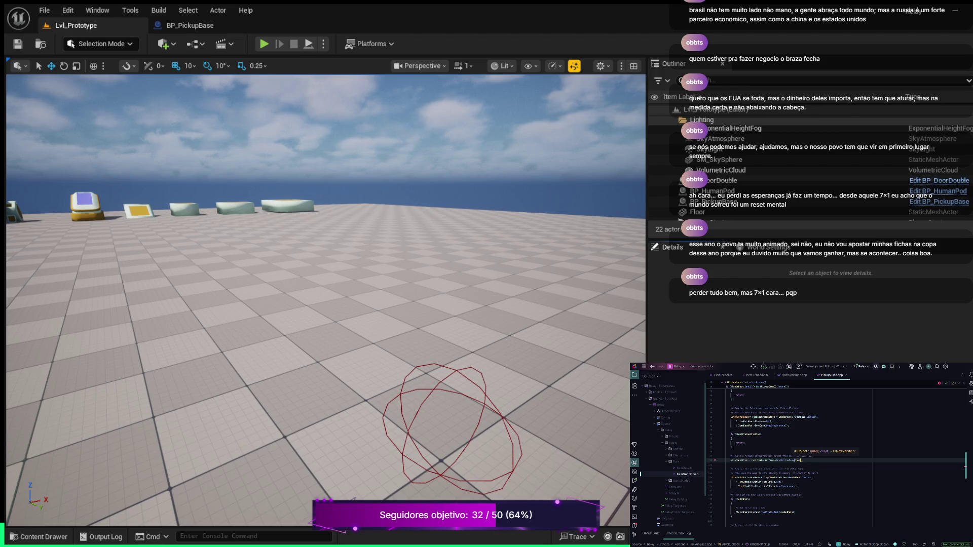
{"action": "type", "text": ")"}
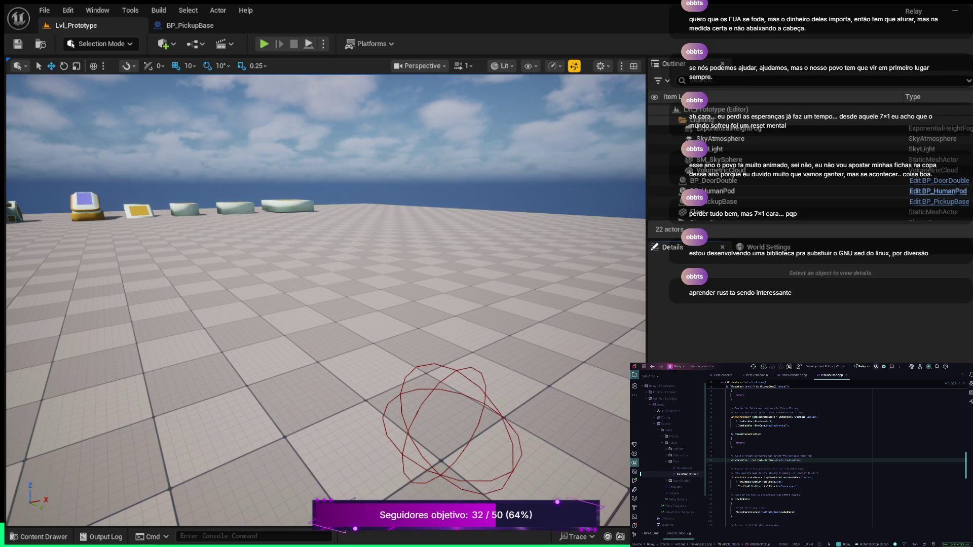
{"action": "scroll", "coordinate": [836, 456], "scroll_direction": "up", "scroll_amount": 5}
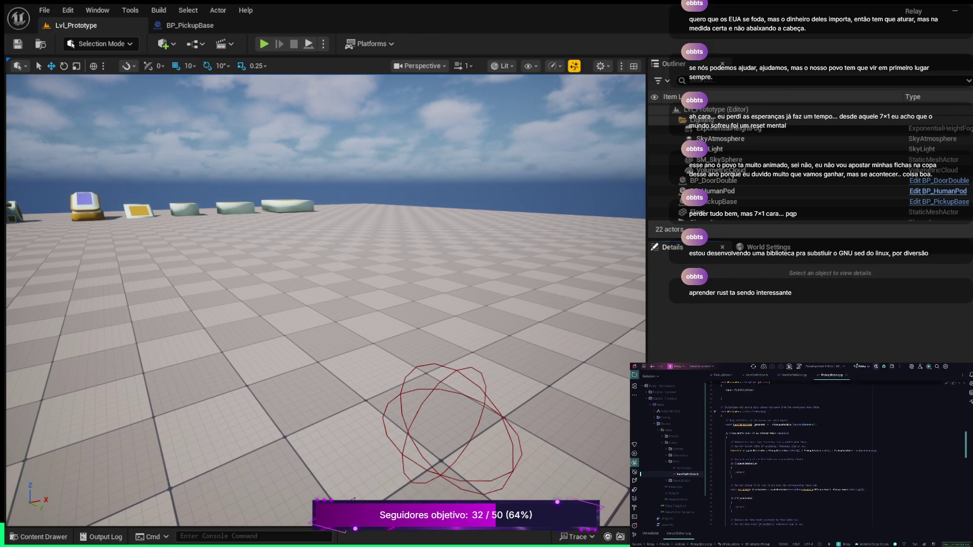
{"action": "scroll", "coordinate": [836, 456], "scroll_direction": "up", "scroll_amount": 2}
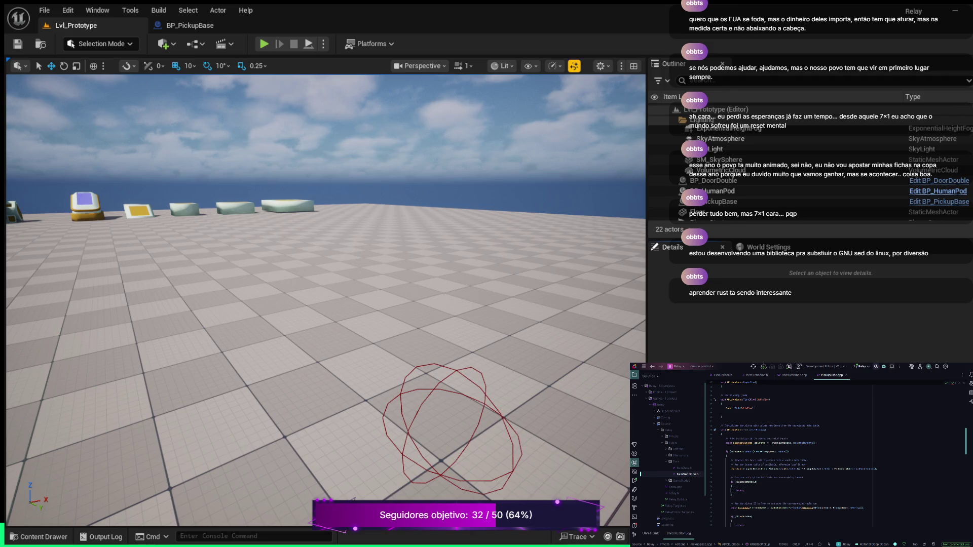
{"action": "scroll", "coordinate": [798, 454], "scroll_direction": "down", "scroll_amount": 5}
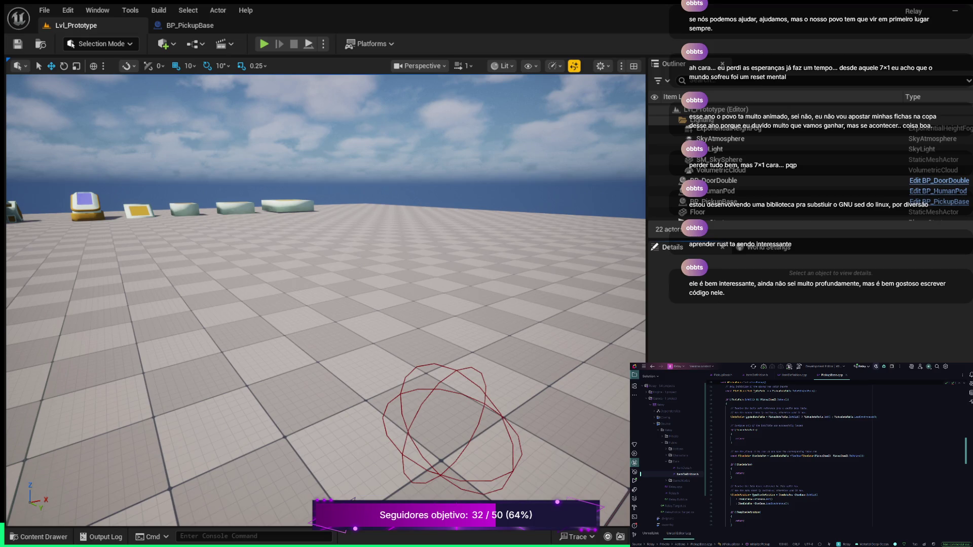
{"action": "scroll", "coordinate": [800, 456], "scroll_direction": "down", "scroll_amount": 3}
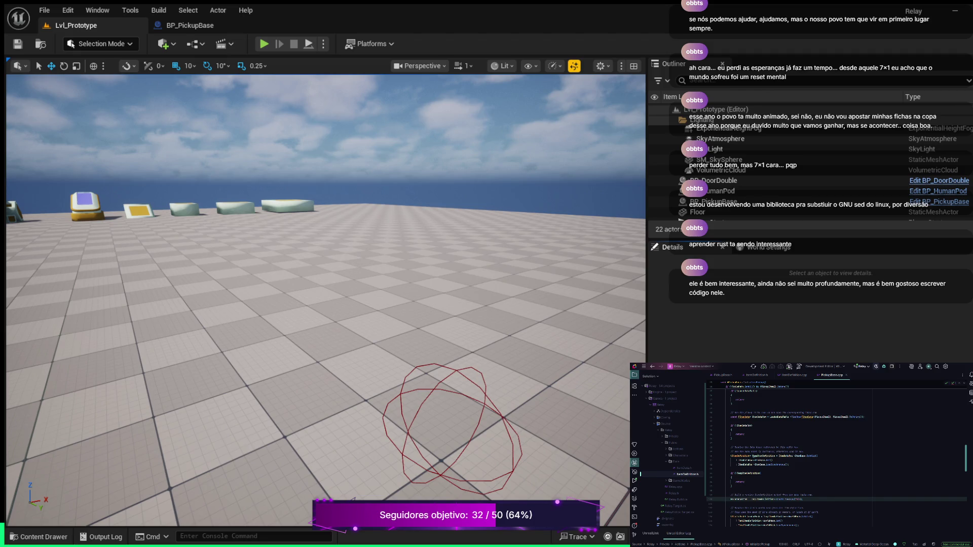
{"action": "scroll", "coordinate": [836, 456], "scroll_direction": "down", "scroll_amount": 2}
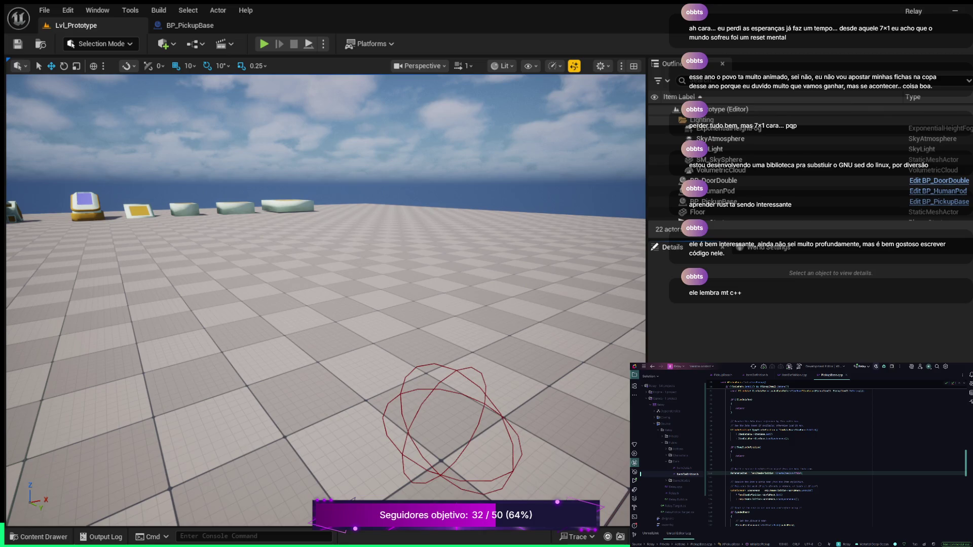
{"action": "scroll", "coordinate": [836, 459], "scroll_direction": "down", "scroll_amount": 3}
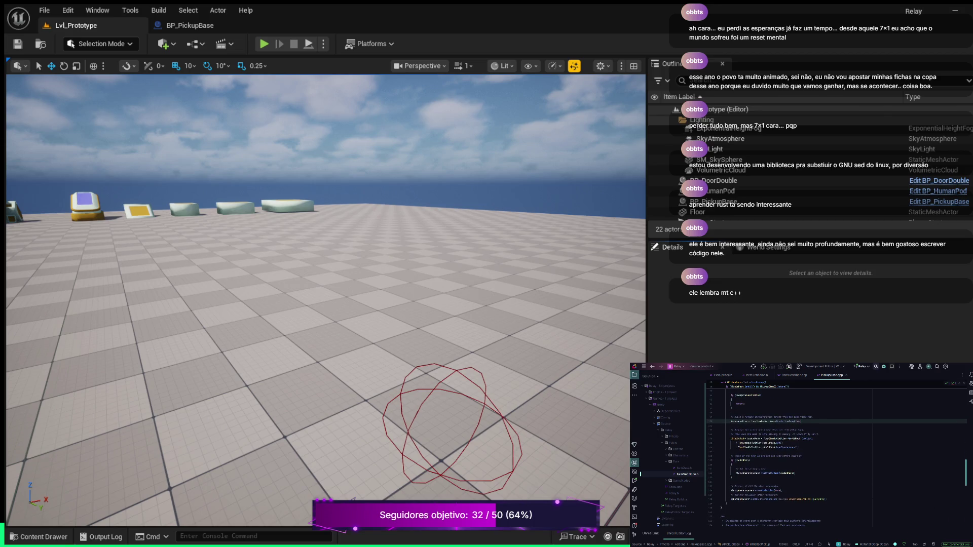